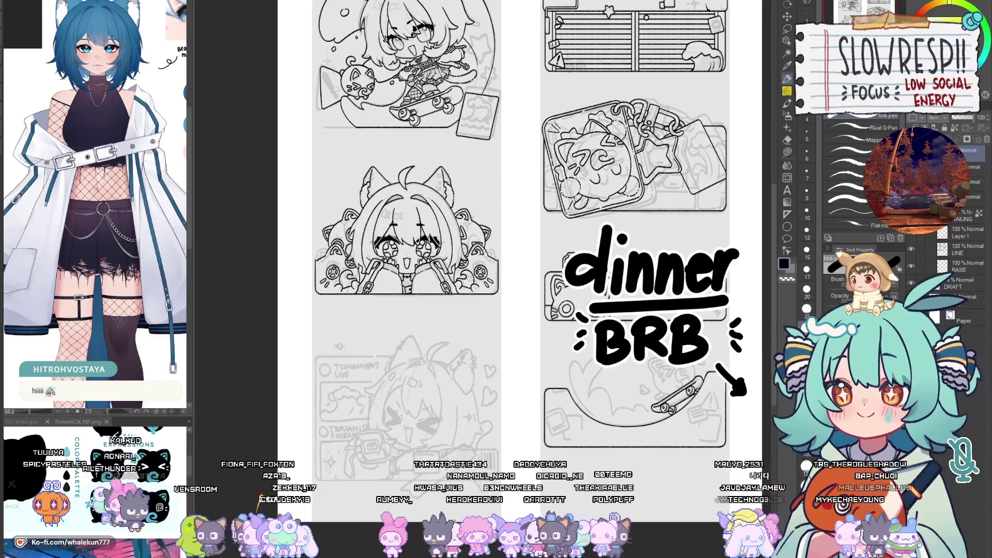
Step: Switch to the 6pencil-soft brush, zoom onto the skateboarding cat and ink a first head curve
{"action": "key", "text": "p"}
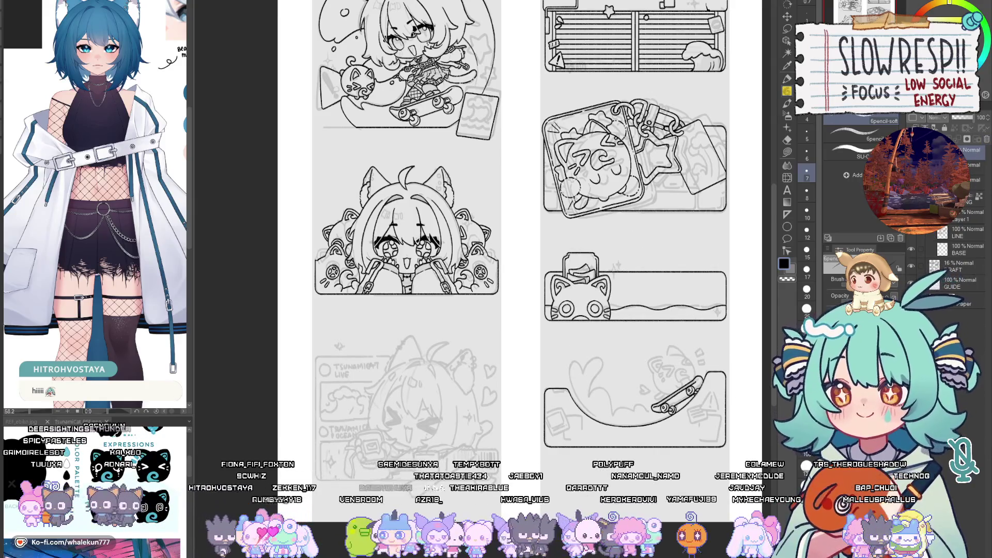
{"action": "mouse_move", "coordinate": [659, 378]}
{"action": "left_mouse_down"}
{"action": "mouse_move", "coordinate": [553, 261]}
{"action": "mouse_move", "coordinate": [559, 213]}
{"action": "left_mouse_up"}
{"action": "scroll", "coordinate": [586, 290], "scroll_direction": "up", "scroll_amount": 5}
{"action": "mouse_move", "coordinate": [507, 235]}
{"action": "left_mouse_down"}
{"action": "mouse_move", "coordinate": [556, 336]}
{"action": "mouse_move", "coordinate": [586, 344]}
{"action": "mouse_move", "coordinate": [514, 291]}
{"action": "mouse_move", "coordinate": [592, 339]}
{"action": "left_mouse_up"}
Step: Redraw the cat's left head curve several times until it reaches the skateboard cleanly
{"action": "key", "text": "ctrl+z"}
{"action": "key", "text": "ctrl+z"}
{"action": "key", "text": "ctrl+z"}
{"action": "mouse_move", "coordinate": [507, 237]}
{"action": "left_mouse_down"}
{"action": "mouse_move", "coordinate": [522, 309]}
{"action": "mouse_move", "coordinate": [592, 342]}
{"action": "mouse_move", "coordinate": [509, 247]}
{"action": "mouse_move", "coordinate": [591, 341]}
{"action": "left_mouse_up"}
{"action": "key", "text": "ctrl+z"}
{"action": "key", "text": "ctrl+z"}
{"action": "mouse_move", "coordinate": [505, 236]}
{"action": "left_mouse_down"}
{"action": "mouse_move", "coordinate": [557, 335]}
{"action": "mouse_move", "coordinate": [586, 343]}
{"action": "mouse_move", "coordinate": [514, 292]}
{"action": "mouse_move", "coordinate": [593, 343]}
{"action": "mouse_move", "coordinate": [508, 238]}
{"action": "mouse_move", "coordinate": [599, 333]}
{"action": "left_mouse_up"}
{"action": "key", "text": "ctrl+z"}
{"action": "key", "text": "ctrl+z"}
{"action": "key", "text": "ctrl+z"}
{"action": "mouse_move", "coordinate": [506, 236]}
{"action": "left_mouse_down"}
{"action": "mouse_move", "coordinate": [587, 340]}
{"action": "mouse_move", "coordinate": [596, 336]}
{"action": "mouse_move", "coordinate": [516, 295]}
{"action": "mouse_move", "coordinate": [594, 338]}
{"action": "mouse_move", "coordinate": [509, 242]}
{"action": "mouse_move", "coordinate": [594, 340]}
{"action": "left_mouse_up"}
{"action": "key", "text": "ctrl+z"}
{"action": "key", "text": "ctrl+z"}
{"action": "key", "text": "ctrl+z"}
{"action": "key", "text": "ctrl+z"}
{"action": "key", "text": "ctrl+z"}
{"action": "key", "text": "ctrl+z"}
{"action": "mouse_move", "coordinate": [507, 234]}
{"action": "left_mouse_down"}
{"action": "mouse_move", "coordinate": [540, 325]}
{"action": "mouse_move", "coordinate": [591, 324]}
{"action": "left_mouse_up"}
{"action": "key", "text": "ctrl+z"}
{"action": "mouse_move", "coordinate": [507, 234]}
{"action": "left_mouse_down"}
{"action": "mouse_move", "coordinate": [511, 292]}
{"action": "mouse_move", "coordinate": [594, 340]}
{"action": "left_mouse_up"}
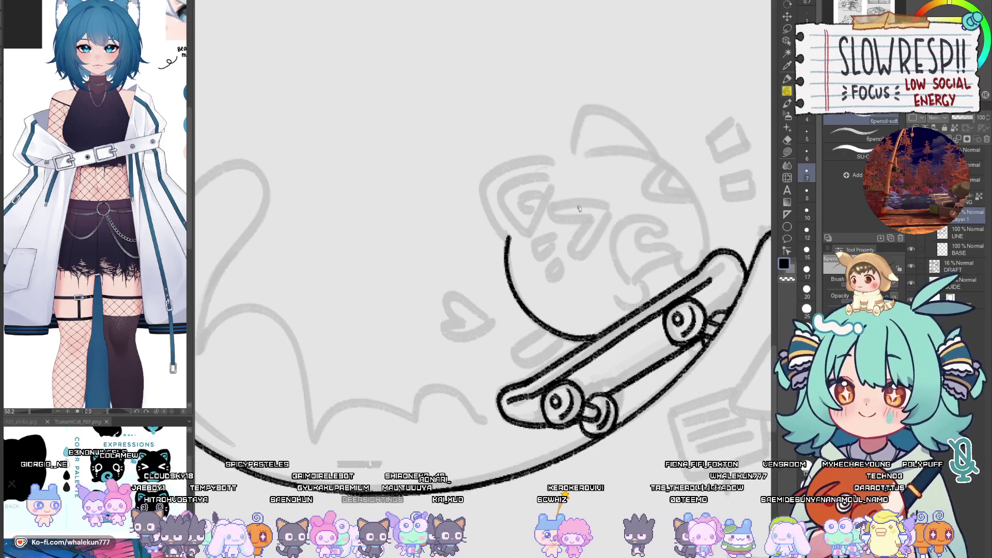
Step: Check the curve and undo the stray loop strokes under the head
{"action": "left_click_drag", "start_coordinate": [647, 266], "coordinate": [608, 286]}
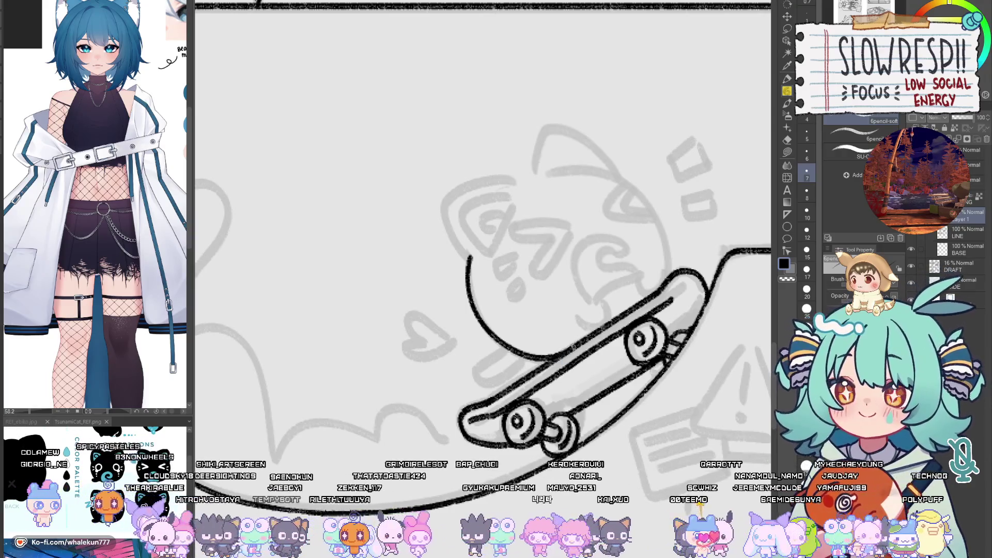
{"action": "left_click_drag", "start_coordinate": [552, 350], "coordinate": [597, 329]}
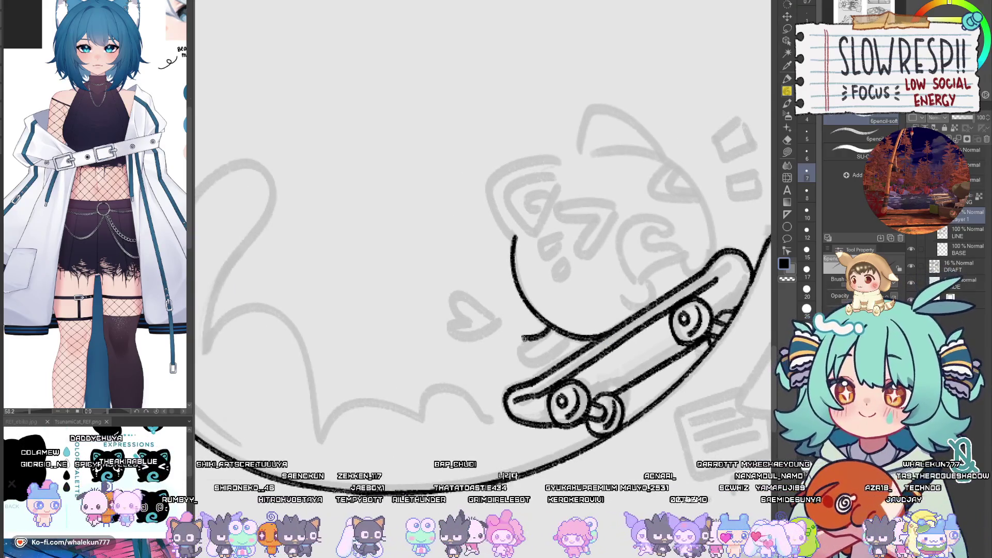
{"action": "key", "text": "ctrl+z"}
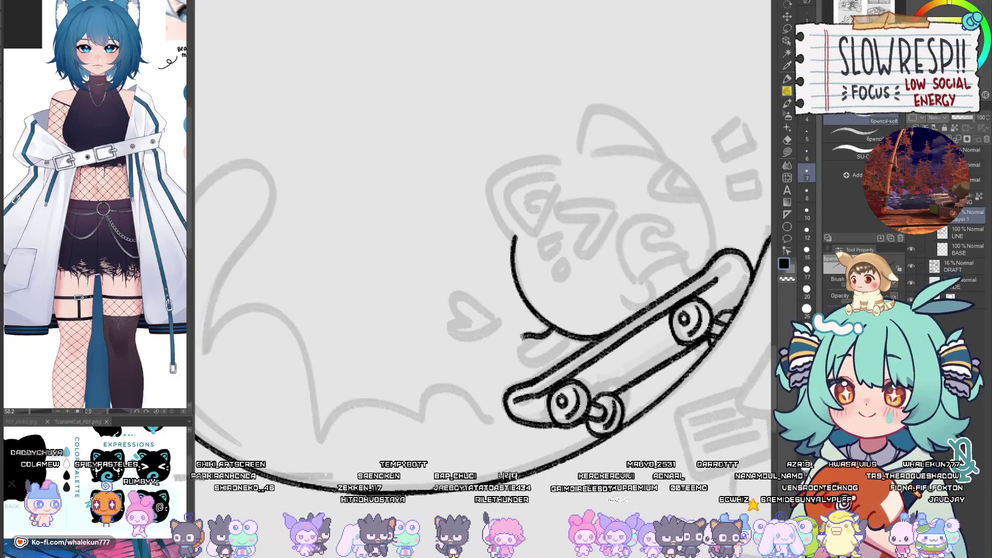
{"action": "key", "text": "ctrl+z"}
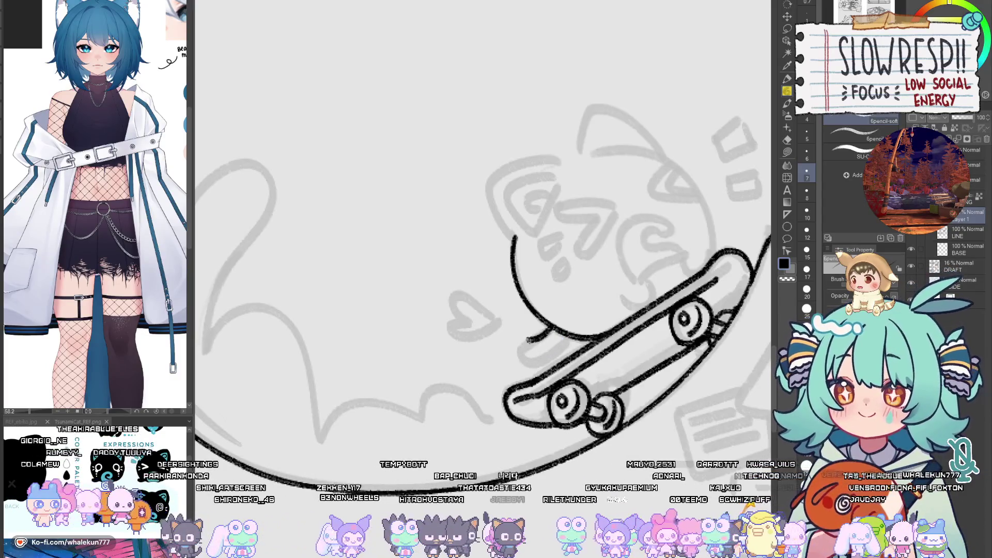
{"action": "left_click_drag", "start_coordinate": [580, 315], "coordinate": [531, 362]}
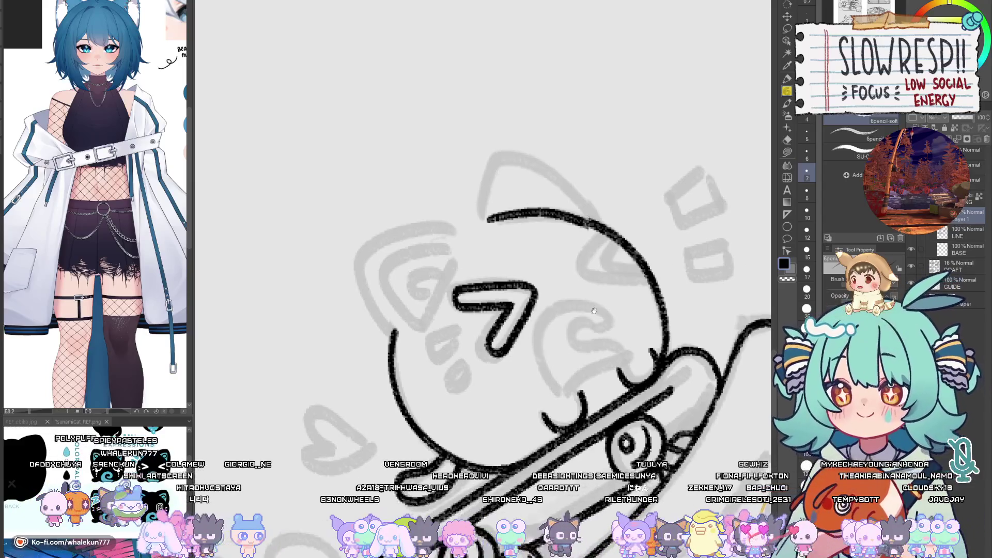
Step: Ink a short line at the head's top right and two blush dashes on the cat's cheek
{"action": "mouse_move", "coordinate": [589, 238]}
{"action": "left_mouse_down"}
{"action": "mouse_move", "coordinate": [568, 270]}
{"action": "mouse_move", "coordinate": [629, 287]}
{"action": "left_mouse_up"}
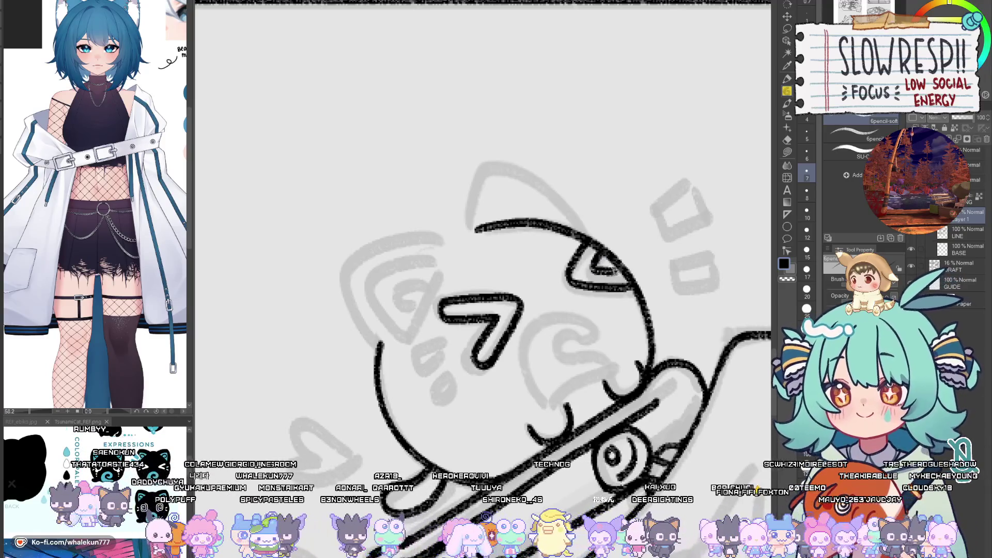
{"action": "key", "text": "ctrl+z"}
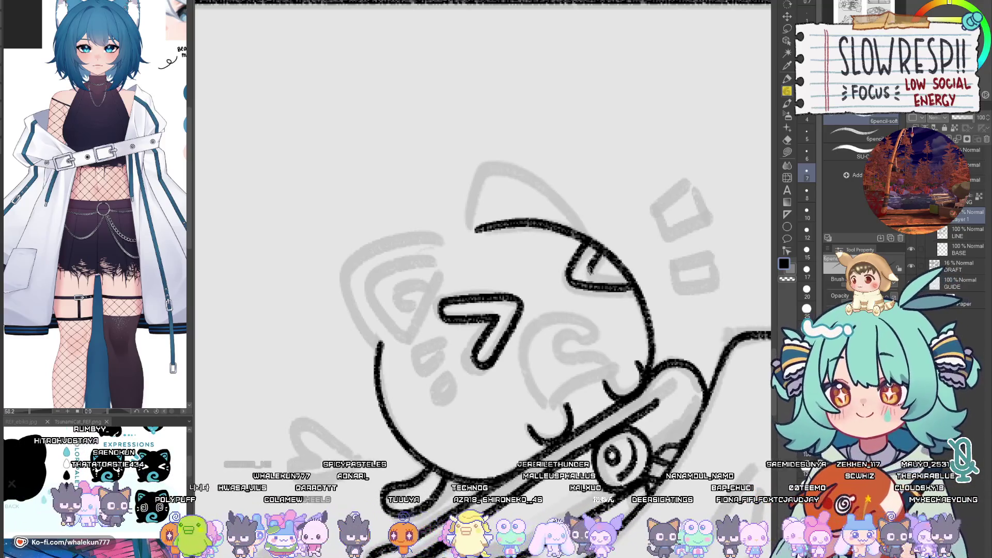
{"action": "left_click_drag", "start_coordinate": [541, 355], "coordinate": [563, 322]}
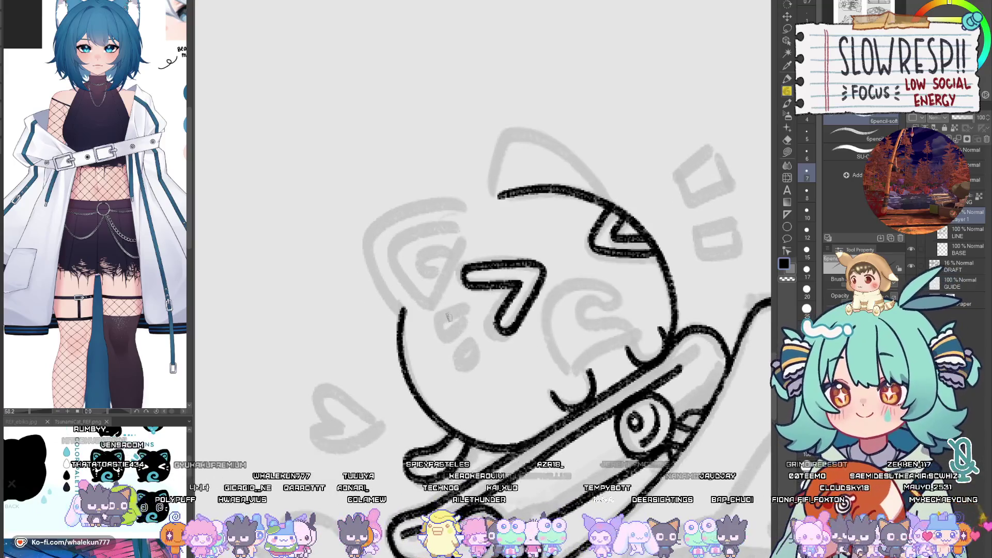
{"action": "mouse_move", "coordinate": [437, 322]}
{"action": "left_mouse_down"}
{"action": "mouse_move", "coordinate": [471, 313]}
{"action": "mouse_move", "coordinate": [477, 329]}
{"action": "mouse_move", "coordinate": [466, 339]}
{"action": "left_mouse_up"}
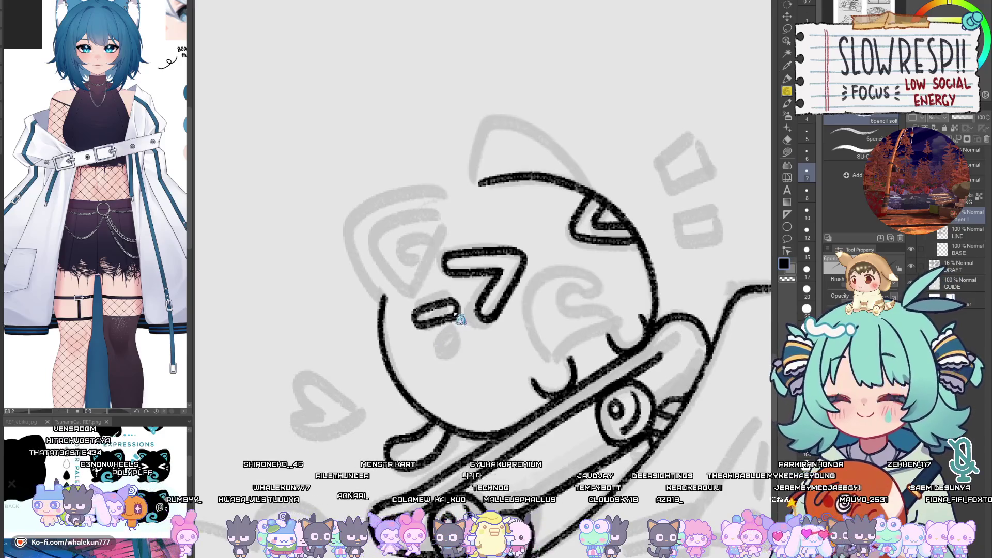
{"action": "key", "text": "ctrl+z"}
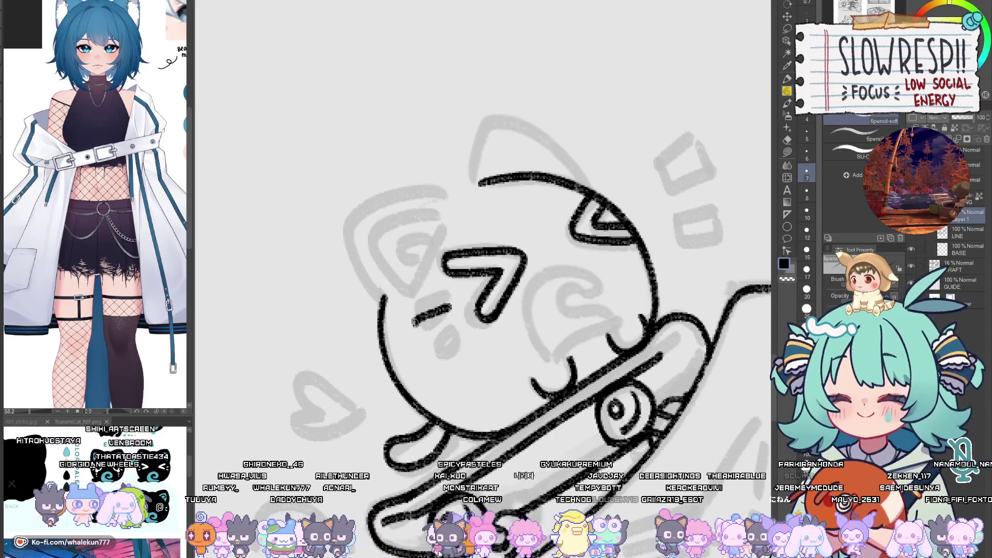
{"action": "left_click_drag", "start_coordinate": [454, 309], "coordinate": [451, 346]}
{"action": "key", "text": "h"}
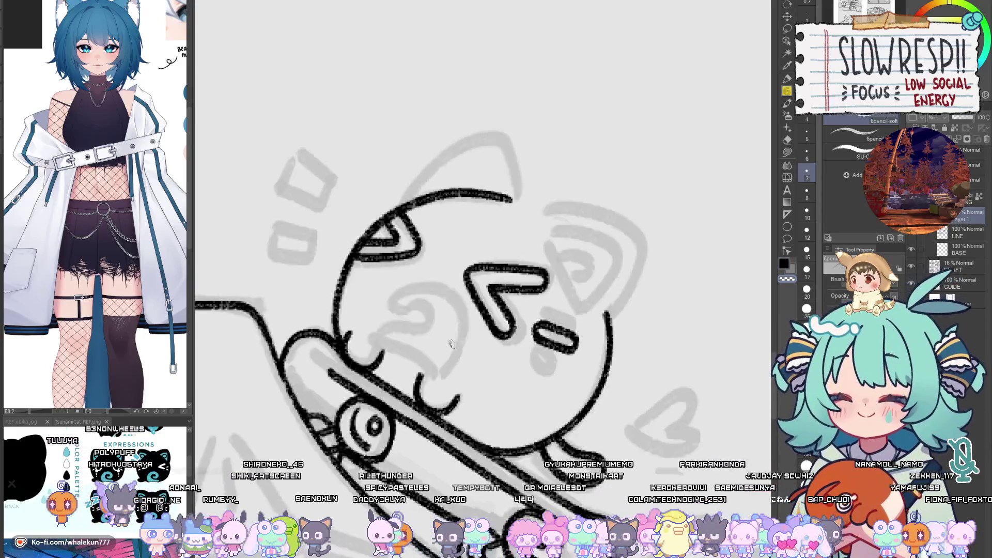
{"action": "key", "text": "h"}
{"action": "left_click_drag", "start_coordinate": [472, 380], "coordinate": [492, 377]}
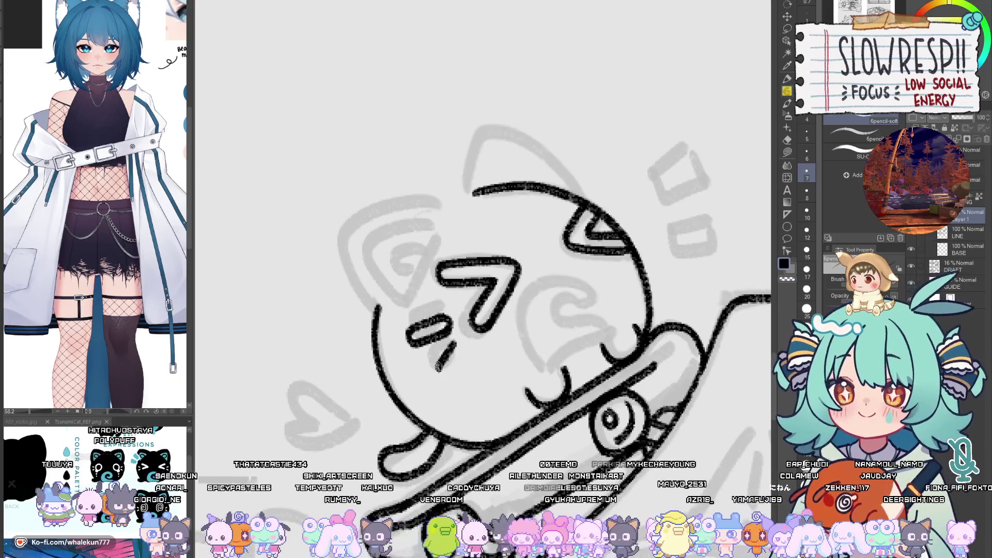
{"action": "mouse_move", "coordinate": [453, 342]}
{"action": "left_mouse_down"}
{"action": "mouse_move", "coordinate": [435, 361]}
{"action": "mouse_move", "coordinate": [445, 373]}
{"action": "mouse_move", "coordinate": [463, 349]}
{"action": "mouse_move", "coordinate": [462, 359]}
{"action": "left_mouse_up"}
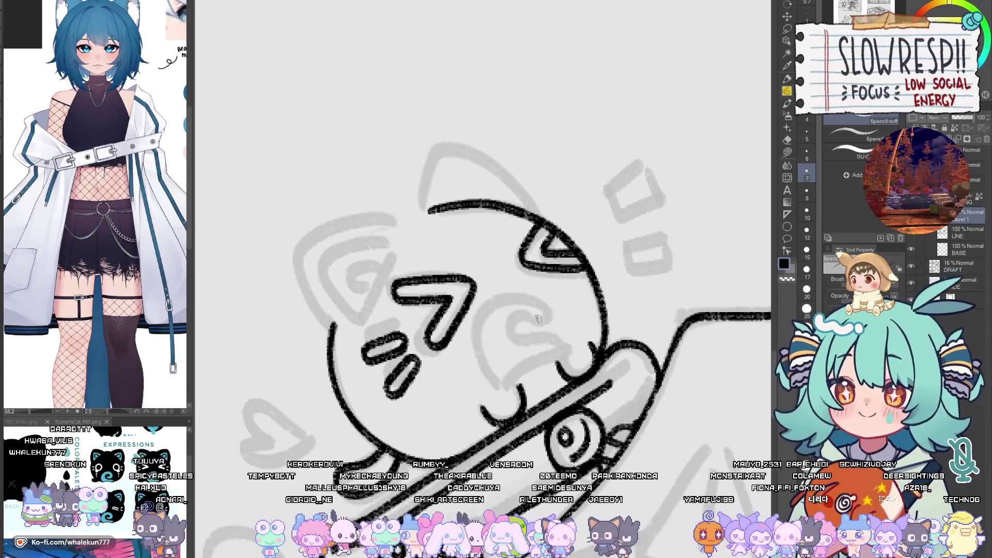
Step: Ink the outer curl of the cat's swirl eye
{"action": "mouse_move", "coordinate": [507, 383]}
{"action": "left_mouse_down"}
{"action": "mouse_move", "coordinate": [568, 350]}
{"action": "mouse_move", "coordinate": [535, 322]}
{"action": "mouse_move", "coordinate": [478, 354]}
{"action": "left_mouse_up"}
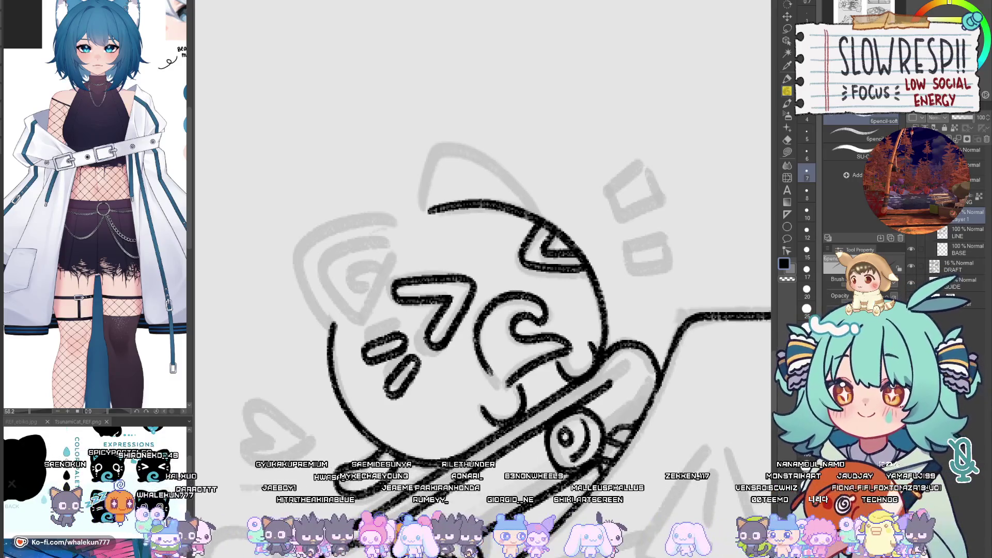
{"action": "key", "text": "ctrl+z"}
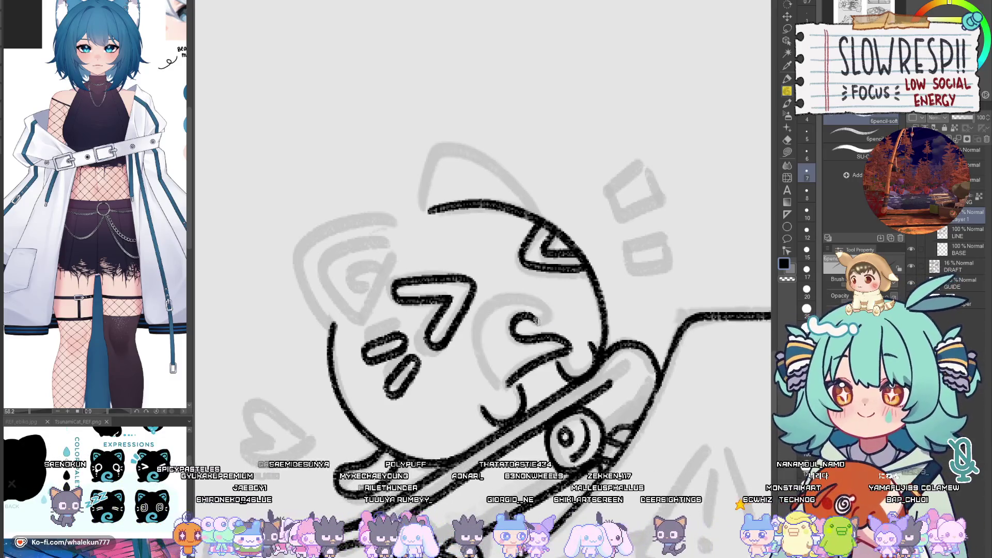
{"action": "mouse_move", "coordinate": [540, 319]}
{"action": "left_mouse_down"}
{"action": "mouse_move", "coordinate": [492, 299]}
{"action": "mouse_move", "coordinate": [479, 353]}
{"action": "left_mouse_up"}
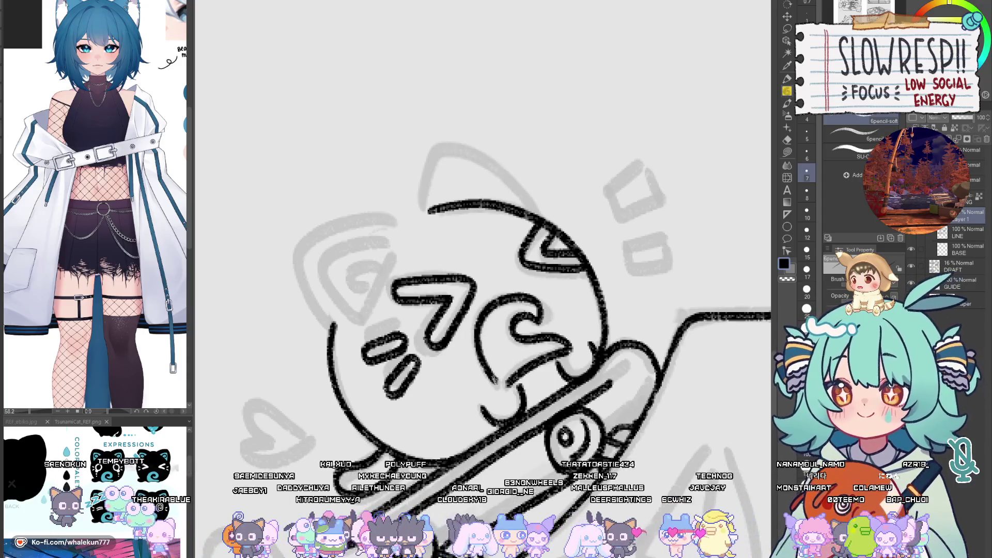
{"action": "scroll", "coordinate": [544, 315], "scroll_direction": "up", "scroll_amount": 2}
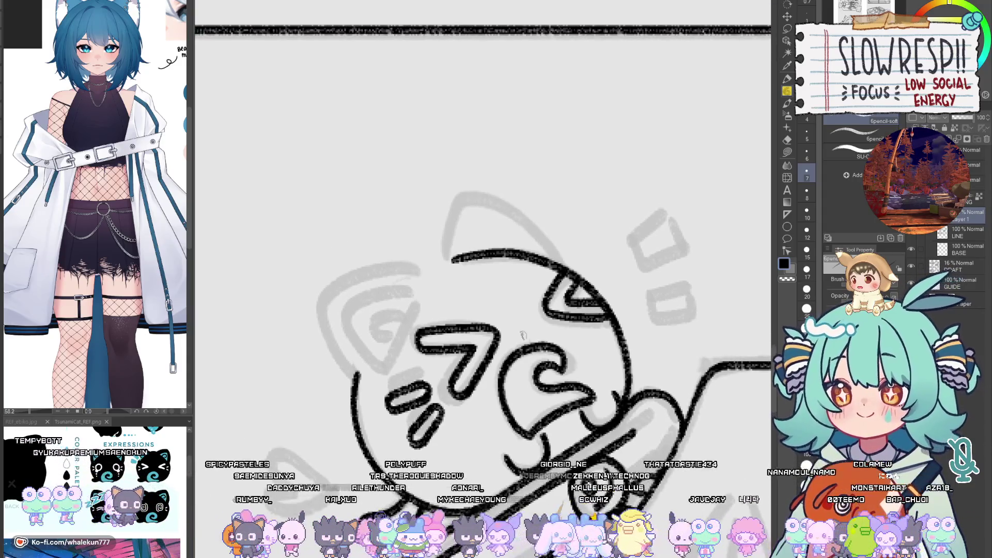
{"action": "left_click_drag", "start_coordinate": [434, 306], "coordinate": [493, 286]}
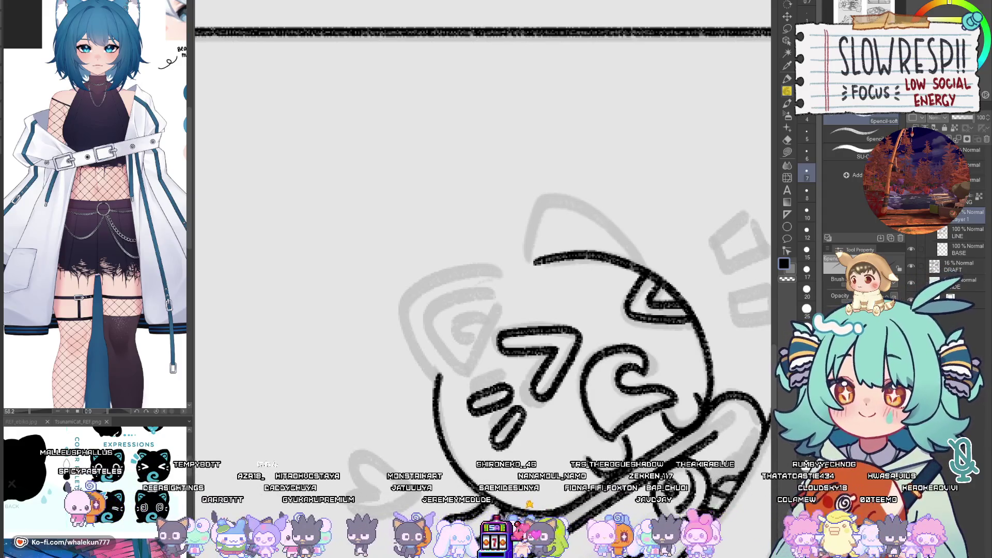
Step: Ink the line along the head top and the inner stroke of the cat's left ear
{"action": "mouse_move", "coordinate": [484, 289]}
{"action": "left_mouse_down"}
{"action": "mouse_move", "coordinate": [548, 274]}
{"action": "mouse_move", "coordinate": [528, 264]}
{"action": "mouse_move", "coordinate": [481, 292]}
{"action": "left_mouse_up"}
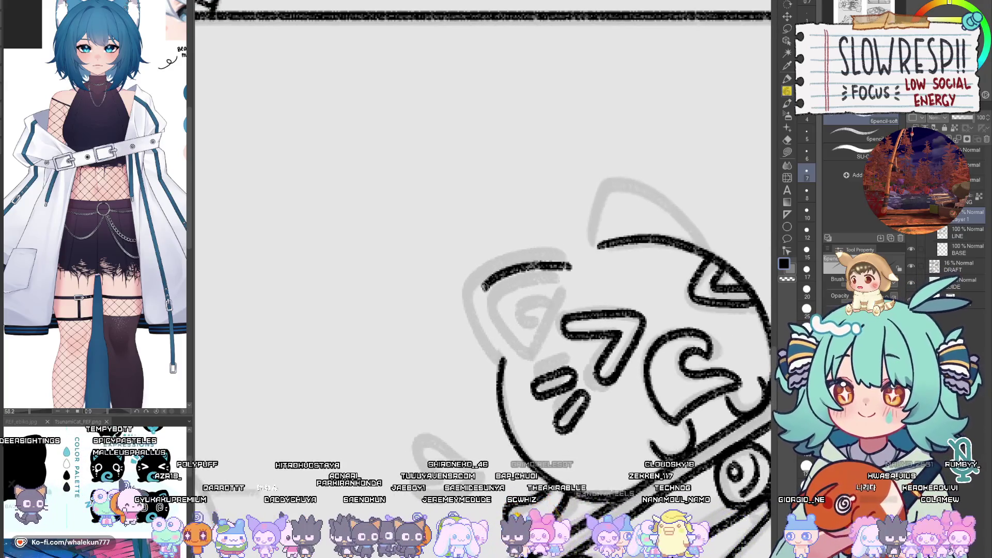
{"action": "key", "text": "ctrl+z"}
{"action": "mouse_move", "coordinate": [568, 263]}
{"action": "left_mouse_down"}
{"action": "mouse_move", "coordinate": [519, 265]}
{"action": "mouse_move", "coordinate": [471, 293]}
{"action": "mouse_move", "coordinate": [489, 348]}
{"action": "mouse_move", "coordinate": [511, 372]}
{"action": "mouse_move", "coordinate": [457, 364]}
{"action": "left_mouse_up"}
{"action": "left_click_drag", "start_coordinate": [471, 297], "coordinate": [525, 290]}
{"action": "key", "text": "ctrl+z"}
{"action": "mouse_move", "coordinate": [458, 299]}
{"action": "left_mouse_down"}
{"action": "mouse_move", "coordinate": [537, 288]}
{"action": "mouse_move", "coordinate": [475, 345]}
{"action": "left_mouse_up"}
{"action": "key", "text": "ctrl+z"}
{"action": "mouse_move", "coordinate": [458, 298]}
{"action": "left_mouse_down"}
{"action": "mouse_move", "coordinate": [463, 328]}
{"action": "mouse_move", "coordinate": [491, 369]}
{"action": "left_mouse_up"}
{"action": "key", "text": "ctrl+z"}
{"action": "left_click_drag", "start_coordinate": [456, 297], "coordinate": [487, 358]}
{"action": "key", "text": "ctrl+z"}
{"action": "mouse_move", "coordinate": [461, 300]}
{"action": "left_mouse_down"}
{"action": "mouse_move", "coordinate": [490, 364]}
{"action": "mouse_move", "coordinate": [461, 306]}
{"action": "mouse_move", "coordinate": [478, 351]}
{"action": "mouse_move", "coordinate": [495, 362]}
{"action": "left_mouse_up"}
Step: Close the left ear's outer edge and ink the curl inside it
{"action": "key", "text": "ctrl+z"}
{"action": "left_click_drag", "start_coordinate": [534, 293], "coordinate": [492, 371]}
{"action": "key", "text": "ctrl+z"}
{"action": "left_click_drag", "start_coordinate": [534, 293], "coordinate": [492, 373]}
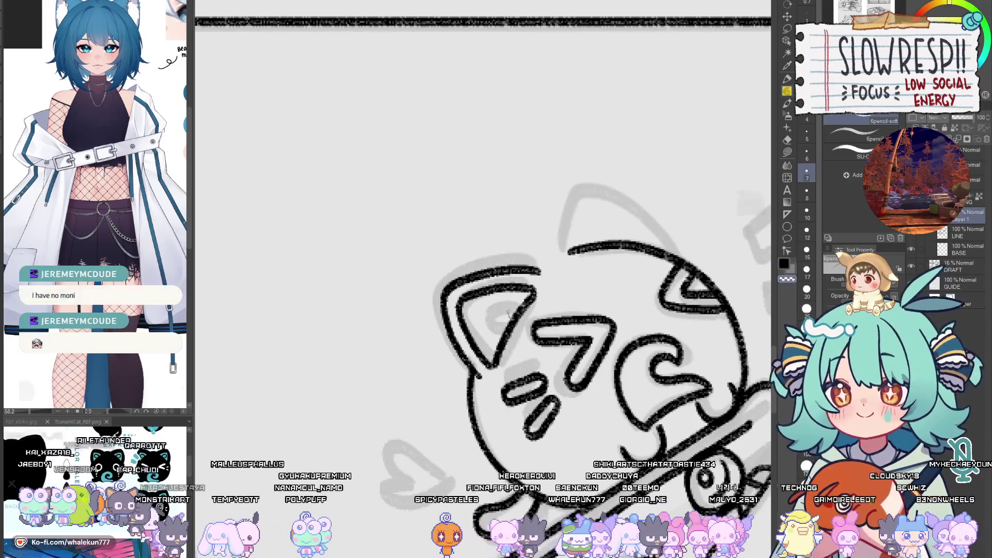
{"action": "left_click_drag", "start_coordinate": [478, 333], "coordinate": [511, 308]}
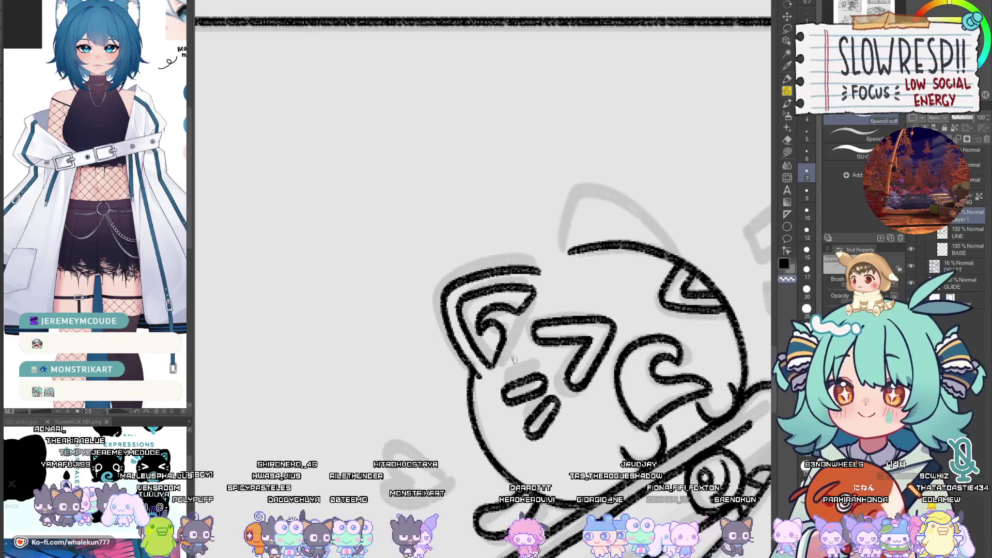
Step: Join the head outline to the top ear and ink that ear's left edge, mirror-checking it
{"action": "left_click_drag", "start_coordinate": [620, 327], "coordinate": [534, 371]}
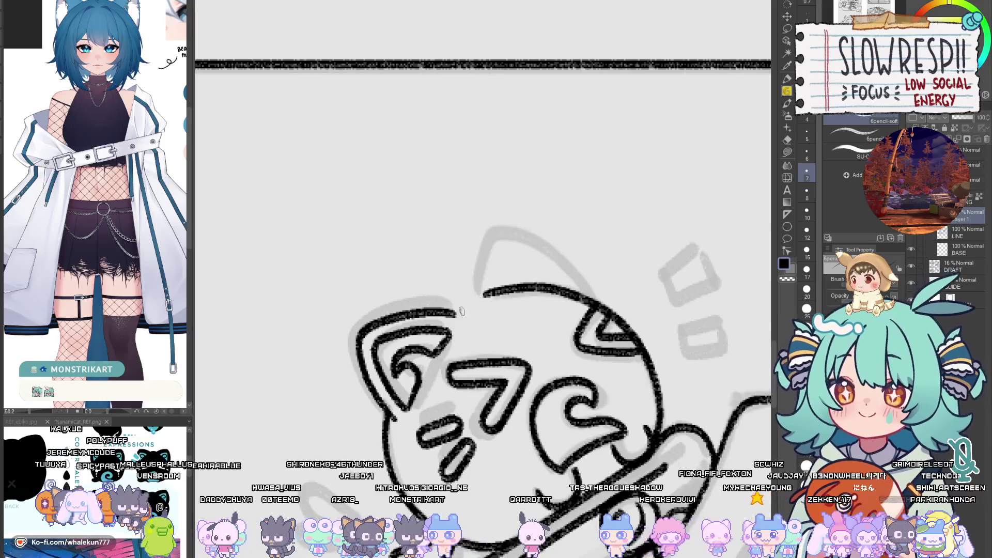
{"action": "left_click_drag", "start_coordinate": [460, 311], "coordinate": [485, 295]}
{"action": "key", "text": "h"}
{"action": "left_click_drag", "start_coordinate": [596, 279], "coordinate": [508, 278]}
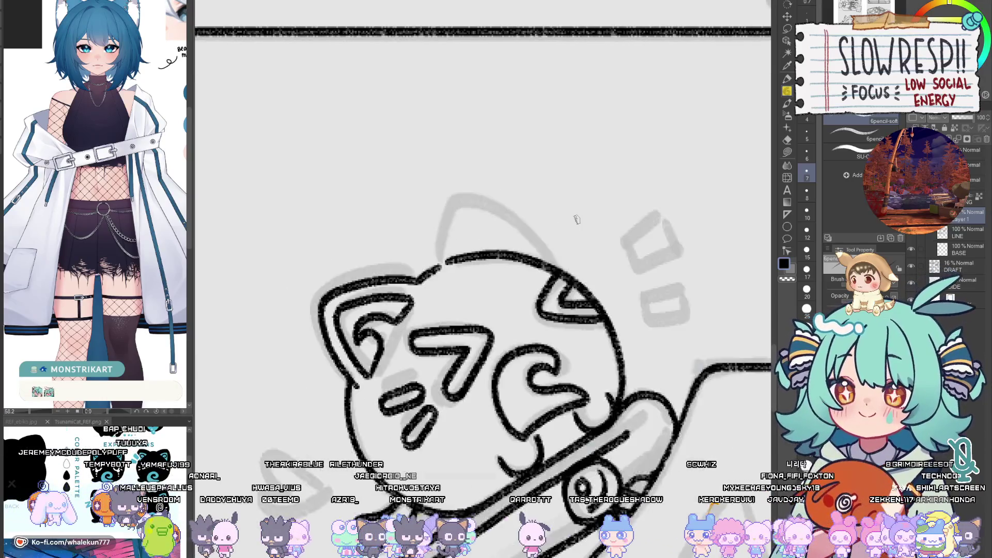
{"action": "key", "text": "h"}
{"action": "mouse_move", "coordinate": [419, 257]}
{"action": "left_mouse_down"}
{"action": "mouse_move", "coordinate": [437, 191]}
{"action": "mouse_move", "coordinate": [486, 202]}
{"action": "mouse_move", "coordinate": [572, 300]}
{"action": "mouse_move", "coordinate": [552, 253]}
{"action": "mouse_move", "coordinate": [522, 223]}
{"action": "mouse_move", "coordinate": [474, 250]}
{"action": "mouse_move", "coordinate": [442, 289]}
{"action": "left_mouse_up"}
{"action": "key", "text": "h"}
{"action": "key", "text": "ctrl+z"}
{"action": "key", "text": "h"}
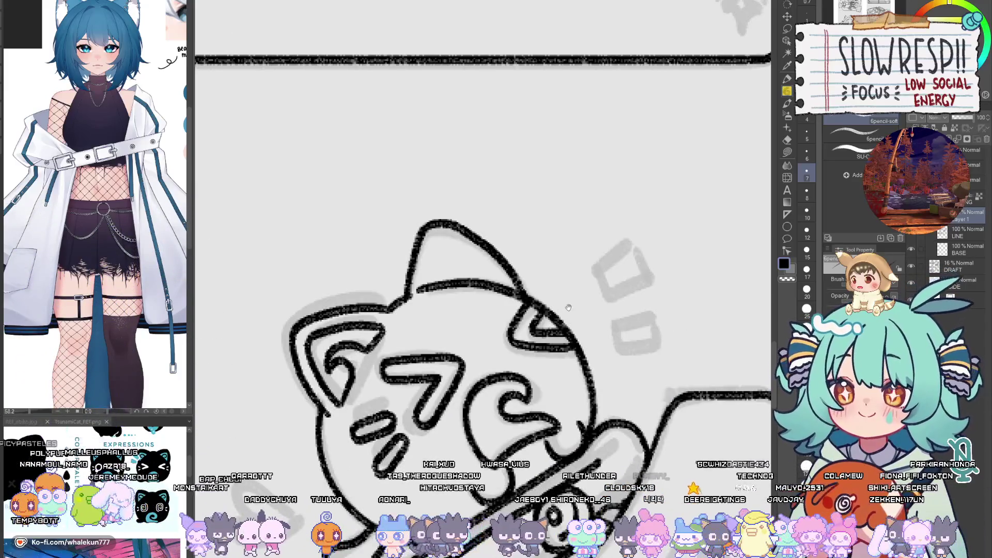
{"action": "left_click_drag", "start_coordinate": [545, 302], "coordinate": [568, 307]}
Step: Ink the top ear's inner-ear line and edge down to the head, removing stray inner strokes
{"action": "left_click_drag", "start_coordinate": [464, 233], "coordinate": [457, 293]}
{"action": "key", "text": "h"}
{"action": "mouse_move", "coordinate": [493, 263]}
{"action": "left_mouse_down"}
{"action": "mouse_move", "coordinate": [527, 266]}
{"action": "mouse_move", "coordinate": [495, 263]}
{"action": "mouse_move", "coordinate": [457, 303]}
{"action": "left_mouse_up"}
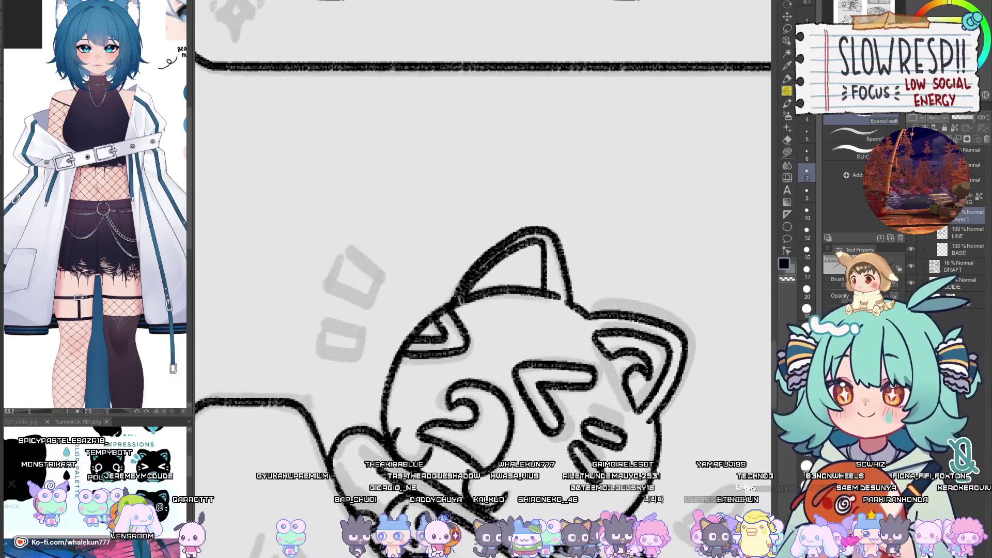
{"action": "key", "text": "h"}
{"action": "mouse_move", "coordinate": [457, 258]}
{"action": "left_mouse_down"}
{"action": "mouse_move", "coordinate": [509, 253]}
{"action": "mouse_move", "coordinate": [491, 281]}
{"action": "mouse_move", "coordinate": [538, 285]}
{"action": "left_mouse_up"}
{"action": "key", "text": "ctrl+z"}
{"action": "key", "text": "ctrl+z"}
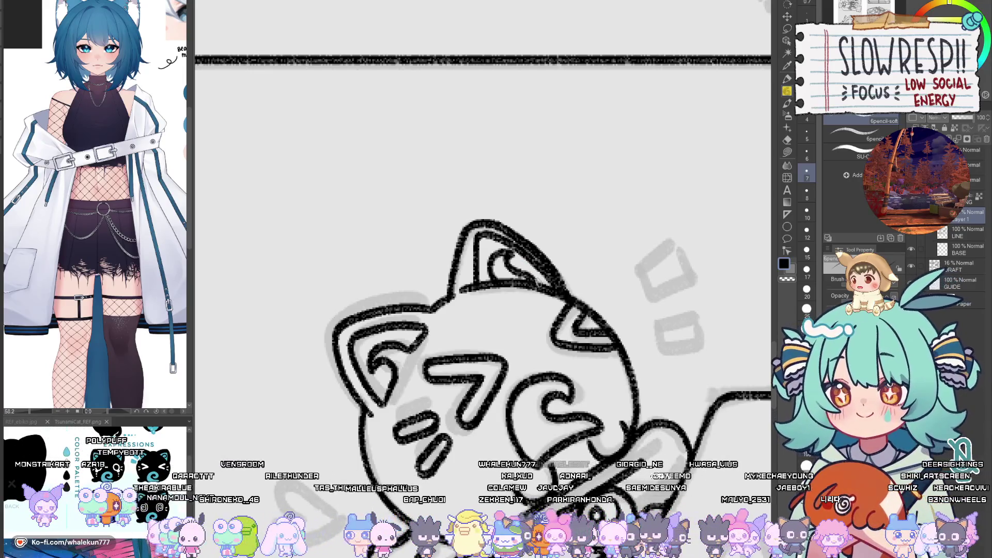
{"action": "key", "text": "ctrl+z"}
{"action": "key", "text": "ctrl+z"}
{"action": "mouse_move", "coordinate": [491, 256]}
{"action": "left_mouse_down"}
{"action": "mouse_move", "coordinate": [500, 287]}
{"action": "mouse_move", "coordinate": [495, 260]}
{"action": "mouse_move", "coordinate": [527, 286]}
{"action": "mouse_move", "coordinate": [507, 257]}
{"action": "mouse_move", "coordinate": [531, 282]}
{"action": "left_mouse_up"}
{"action": "key", "text": "ctrl+z"}
{"action": "key", "text": "ctrl+z"}
{"action": "key", "text": "ctrl+z"}
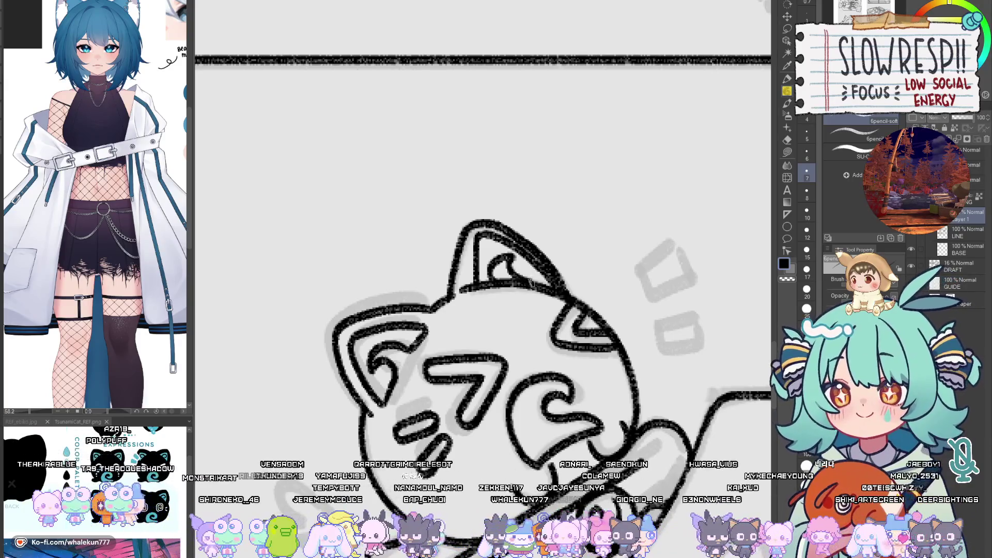
{"action": "key", "text": "h"}
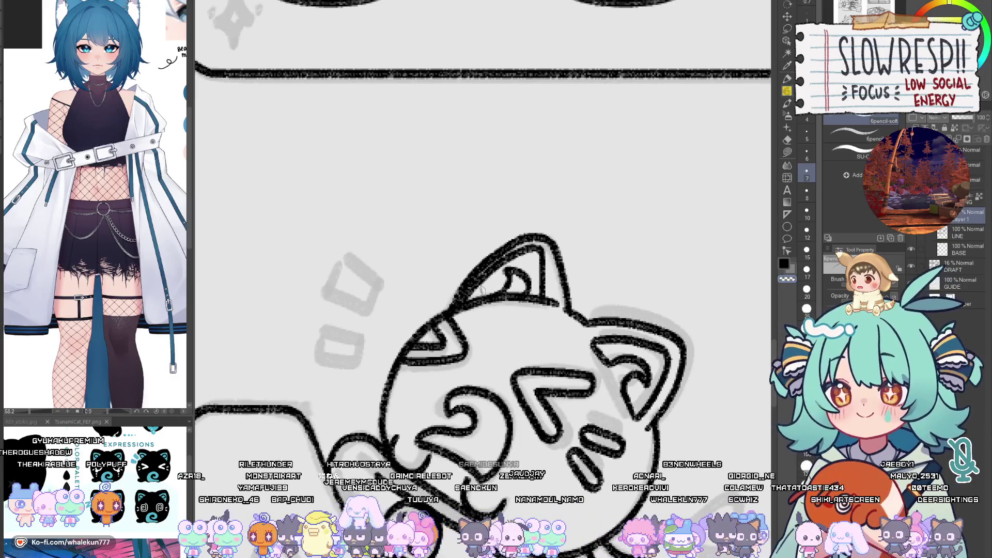
{"action": "key", "text": "h"}
{"action": "scroll", "coordinate": [496, 282], "scroll_direction": "down", "scroll_amount": 5}
Step: Zoom out and centre the whole page, mirror-checking the drawing
{"action": "scroll", "coordinate": [507, 279], "scroll_direction": "up", "scroll_amount": 4}
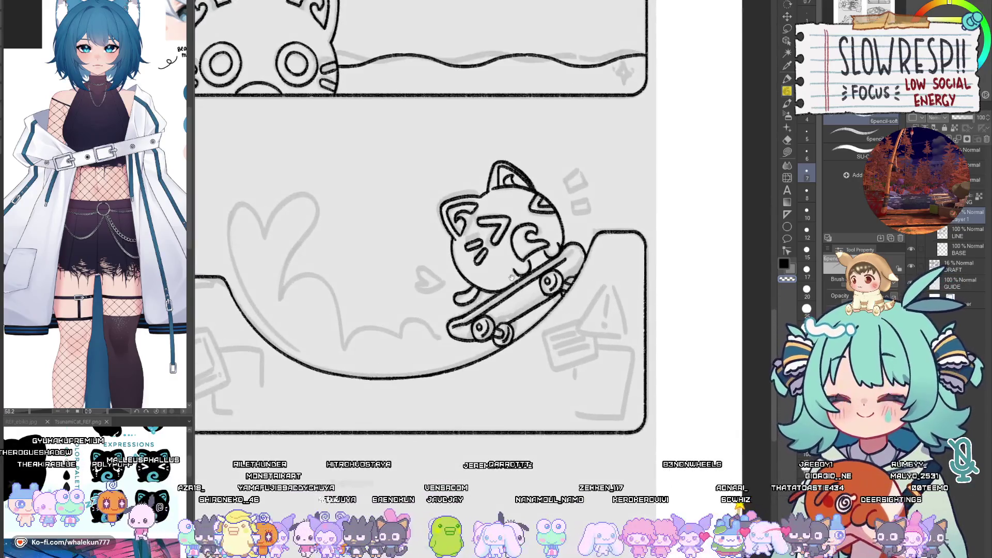
{"action": "scroll", "coordinate": [537, 384], "scroll_direction": "down", "scroll_amount": 3}
{"action": "key", "text": "h"}
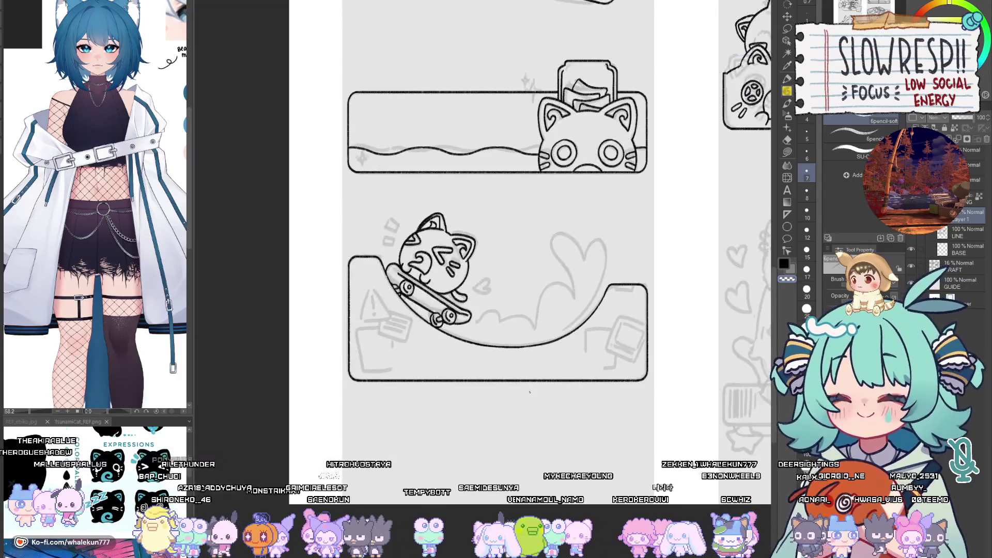
{"action": "key", "text": "h"}
{"action": "scroll", "coordinate": [517, 402], "scroll_direction": "down", "scroll_amount": 4}
{"action": "scroll", "coordinate": [496, 414], "scroll_direction": "up", "scroll_amount": 3}
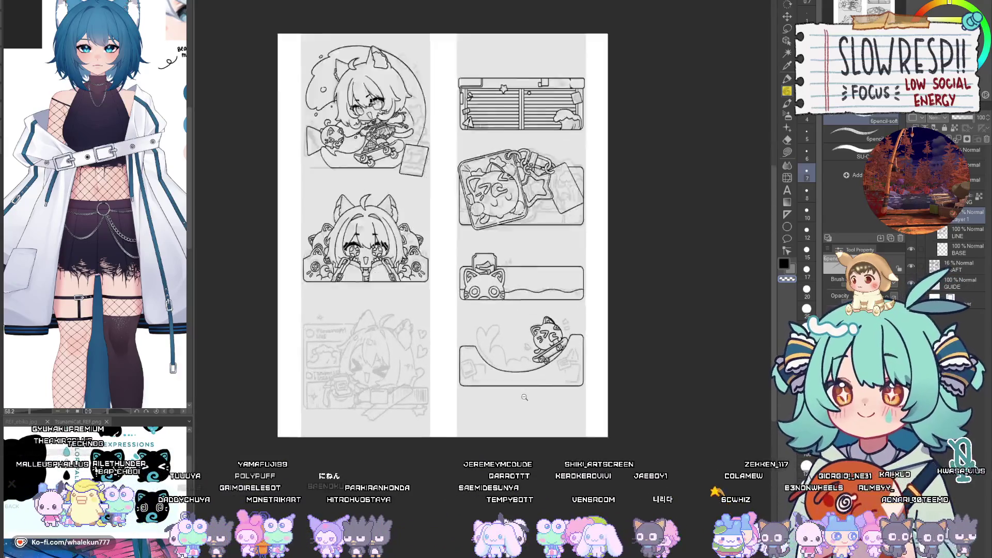
{"action": "left_click_drag", "start_coordinate": [497, 413], "coordinate": [501, 446]}
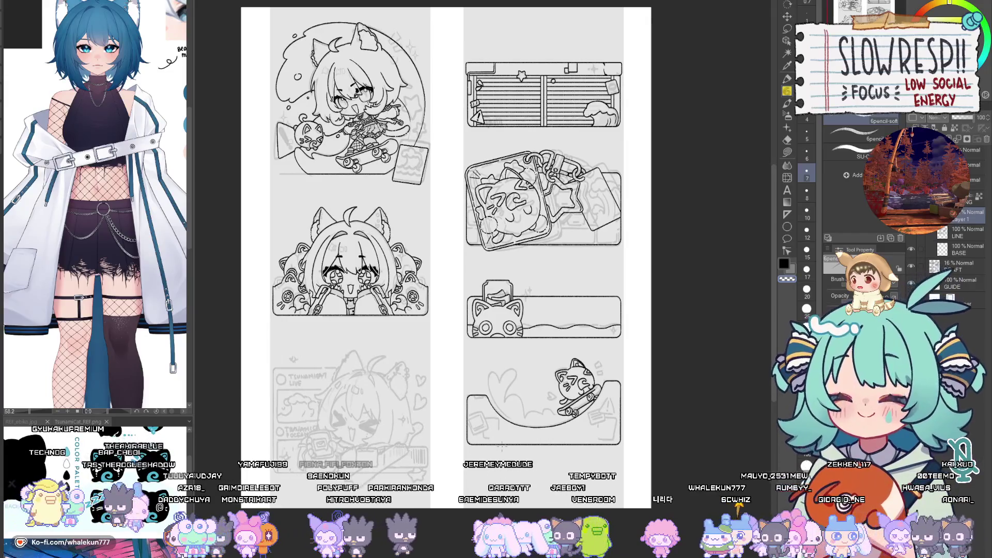
Step: Toggle the DRAFT layer's visibility off and on, then show the title lettering layer
{"action": "left_click", "coordinate": [916, 271]}
{"action": "left_click", "coordinate": [915, 274]}
{"action": "left_click", "coordinate": [916, 276]}
{"action": "left_click", "coordinate": [917, 278]}
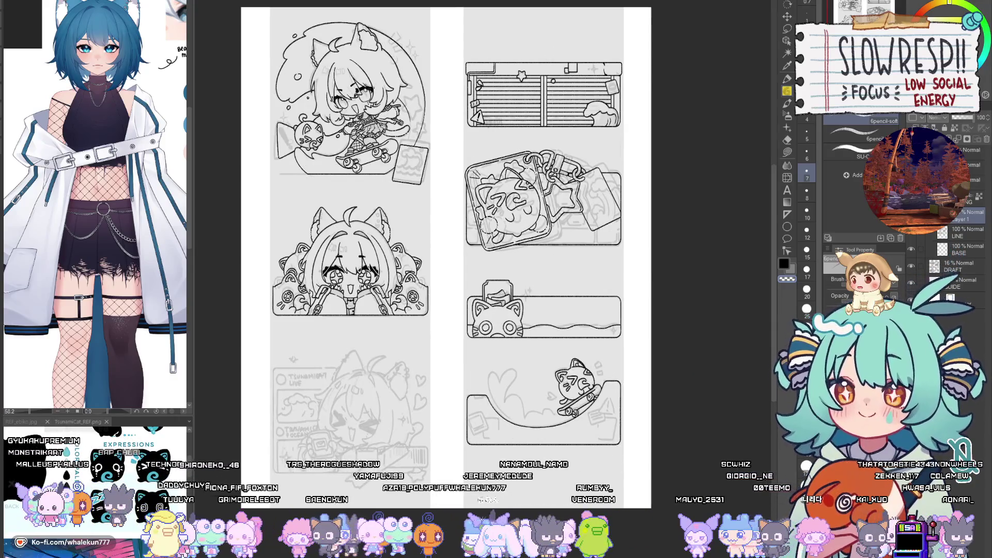
{"action": "left_click", "coordinate": [910, 196]}
{"action": "left_click_drag", "start_coordinate": [444, 258], "coordinate": [477, 328]}
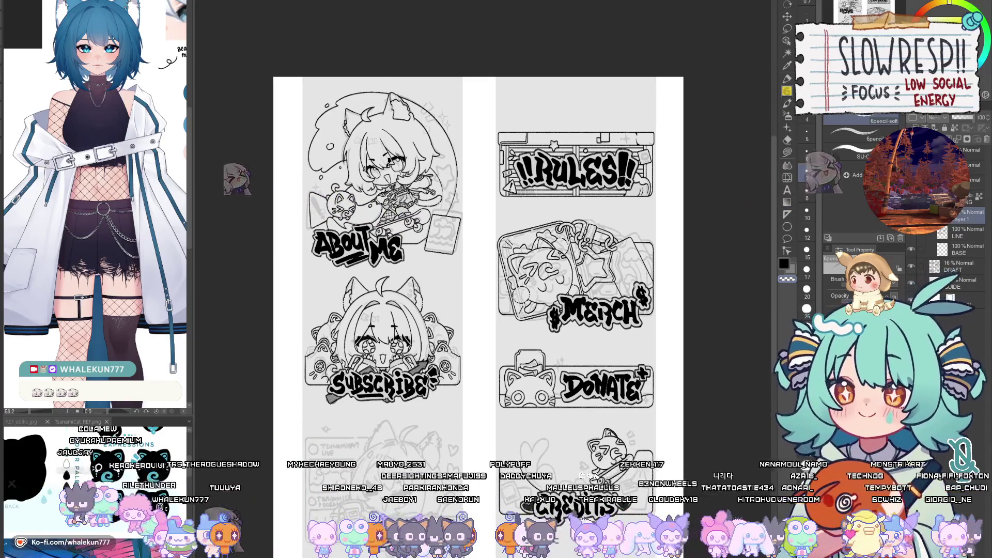
Step: View the Socials and Credits panels, hide the lettering layer and keep the DRAFT sketches visible
{"action": "left_click_drag", "start_coordinate": [623, 370], "coordinate": [617, 277]}
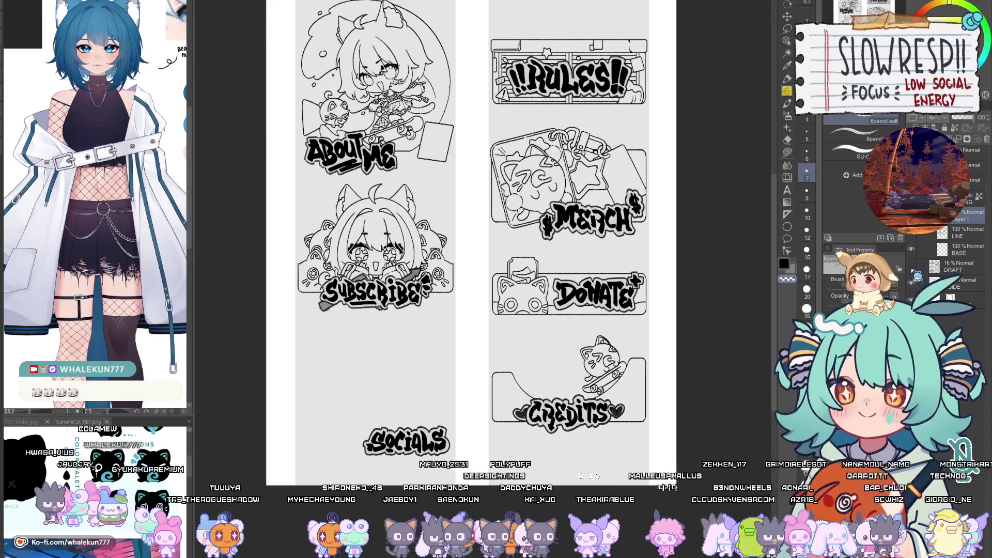
{"action": "left_click", "coordinate": [911, 232]}
{"action": "left_click", "coordinate": [911, 233]}
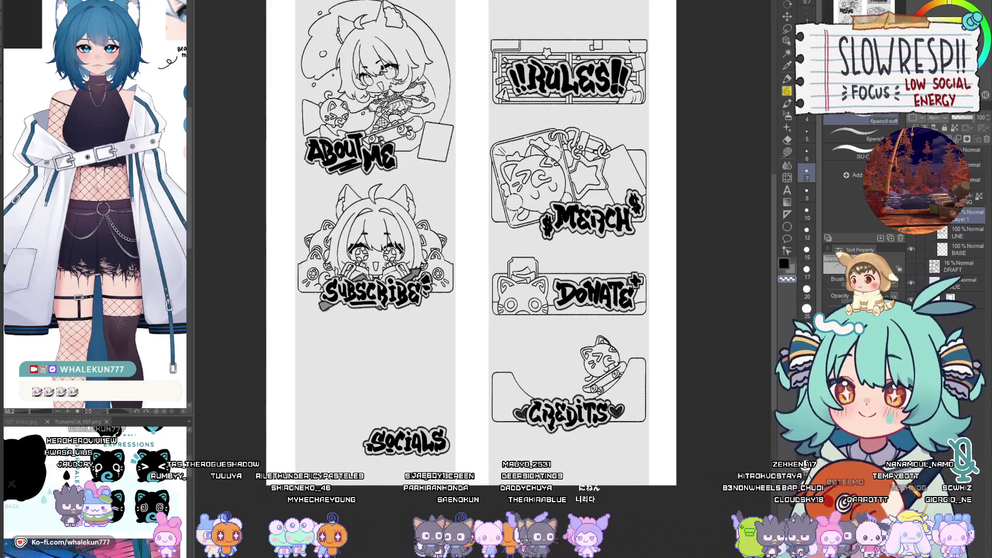
{"action": "left_click", "coordinate": [910, 199]}
{"action": "left_click", "coordinate": [910, 267]}
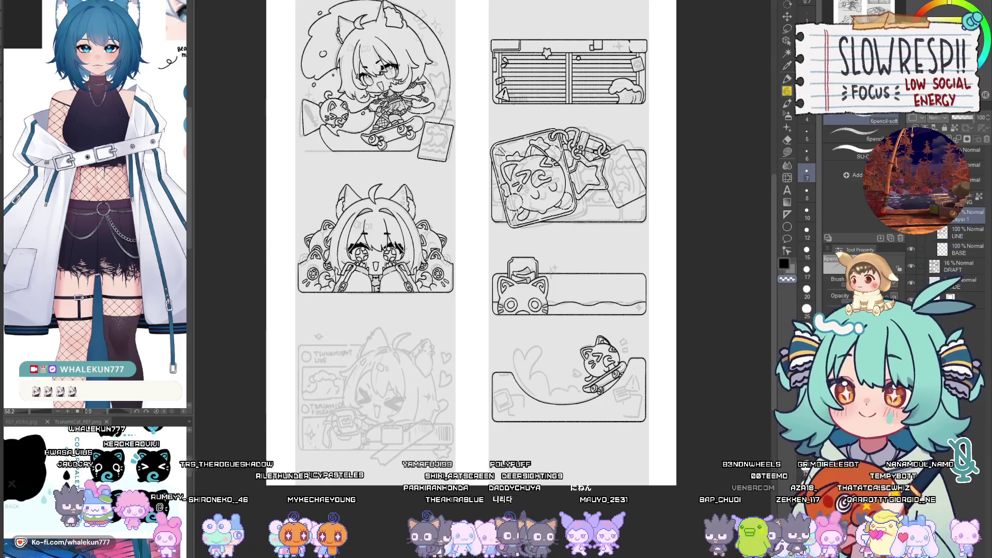
{"action": "left_click_drag", "start_coordinate": [700, 362], "coordinate": [668, 348]}
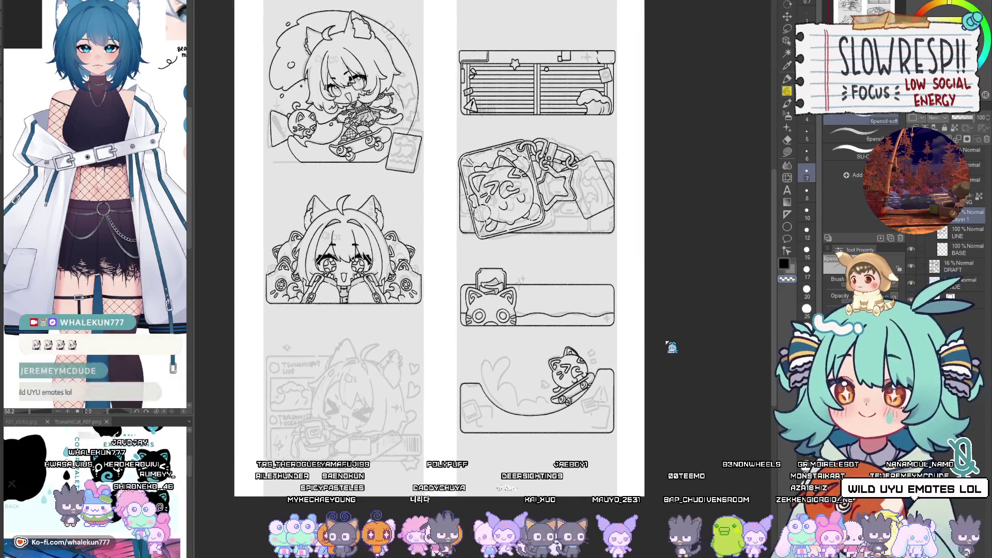
{"action": "left_click_drag", "start_coordinate": [664, 312], "coordinate": [668, 299]}
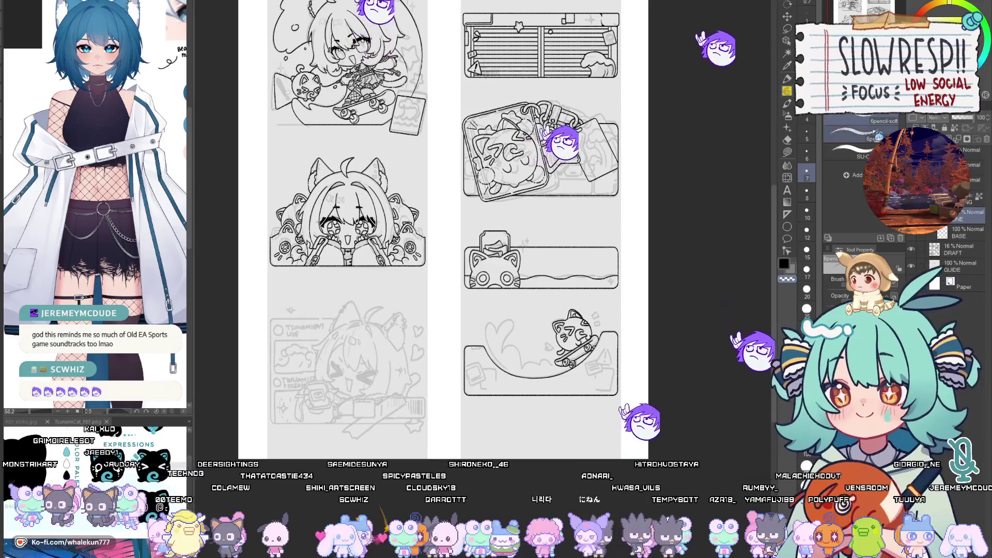
{"action": "scroll", "coordinate": [444, 227], "scroll_direction": "down", "scroll_amount": 3}
Step: Zoom in on the skateboarding cat panel and ink the squiggle line past the skateboard
{"action": "scroll", "coordinate": [539, 351], "scroll_direction": "up", "scroll_amount": 3}
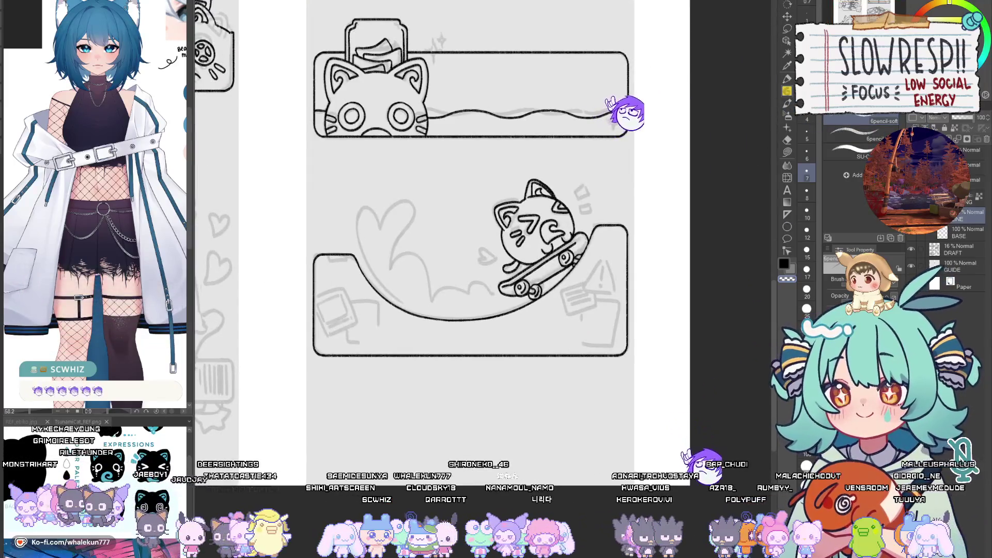
{"action": "key", "text": "h"}
{"action": "left_click", "coordinate": [529, 269]}
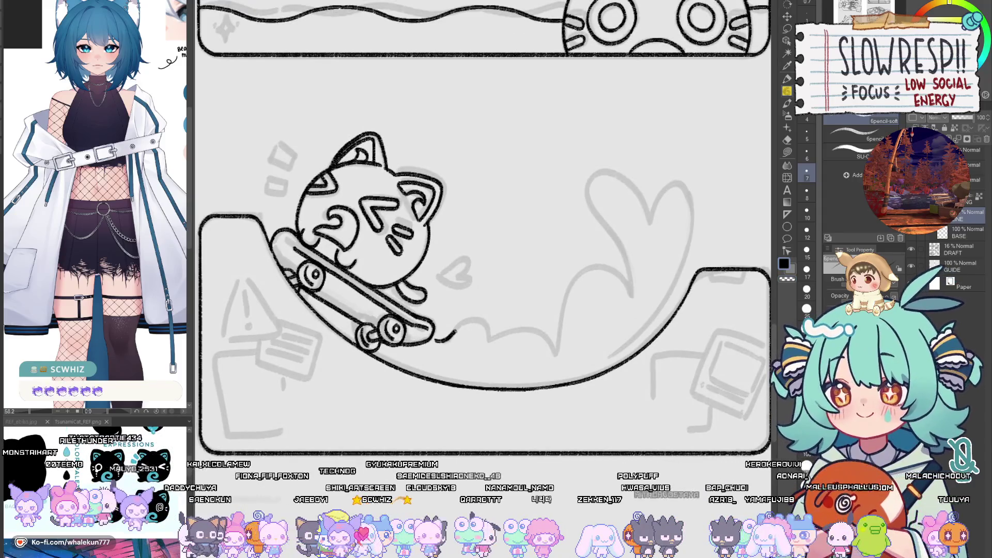
{"action": "key", "text": "ctrl+z"}
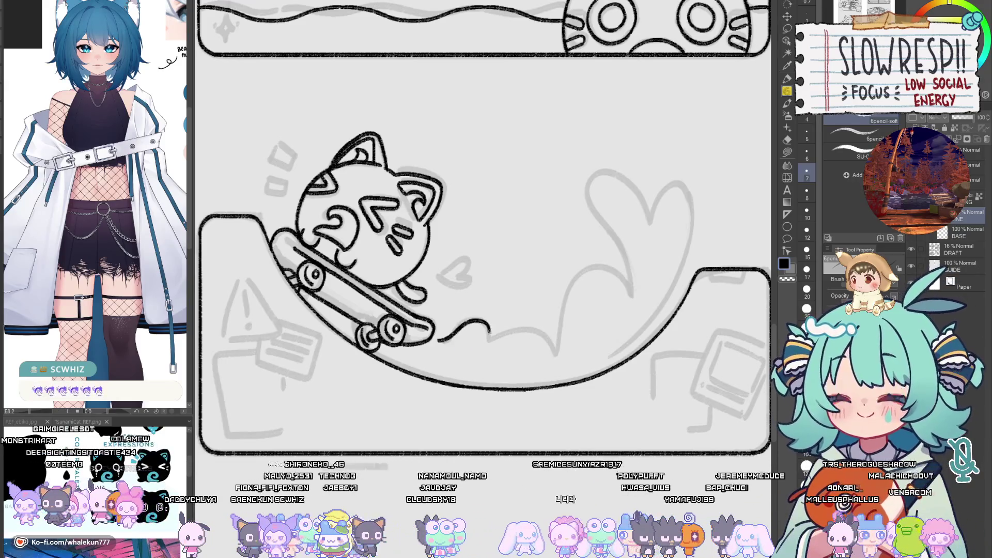
{"action": "key", "text": "ctrl+z"}
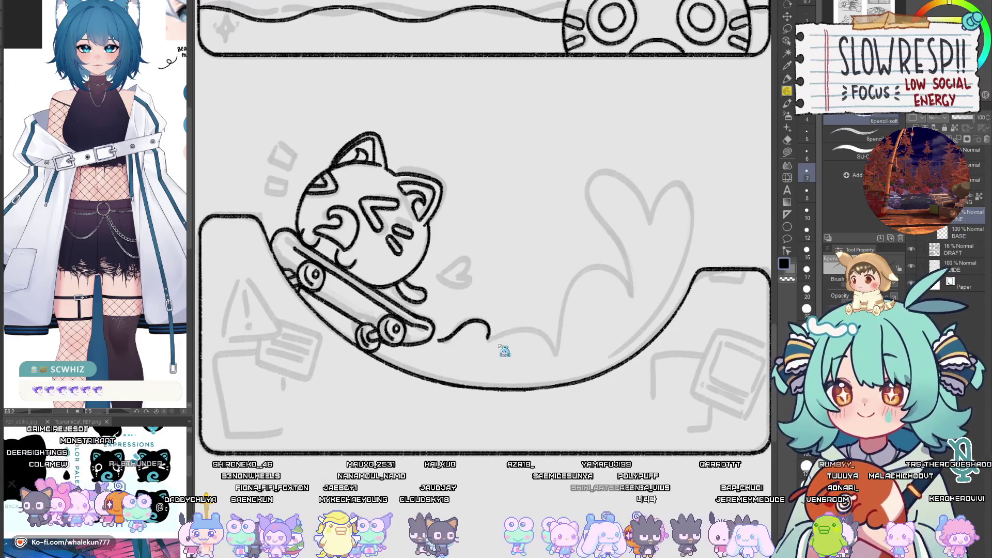
{"action": "left_click_drag", "start_coordinate": [532, 326], "coordinate": [560, 345]}
{"action": "key", "text": "ctrl+z"}
{"action": "mouse_move", "coordinate": [485, 338]}
{"action": "left_mouse_down"}
{"action": "mouse_move", "coordinate": [542, 330]}
{"action": "mouse_move", "coordinate": [556, 353]}
{"action": "mouse_move", "coordinate": [502, 367]}
{"action": "mouse_move", "coordinate": [516, 298]}
{"action": "mouse_move", "coordinate": [575, 320]}
{"action": "left_mouse_up"}
{"action": "key", "text": "ctrl+z"}
Step: Ink the wave curve rising into a hump toward the heart, mirror-checking and retrying strokes
{"action": "key", "text": "h"}
{"action": "left_click_drag", "start_coordinate": [536, 370], "coordinate": [549, 381]}
{"action": "key", "text": "h"}
{"action": "key", "text": "ctrl+z"}
{"action": "mouse_move", "coordinate": [486, 384]}
{"action": "left_mouse_down"}
{"action": "mouse_move", "coordinate": [496, 324]}
{"action": "mouse_move", "coordinate": [551, 302]}
{"action": "mouse_move", "coordinate": [564, 328]}
{"action": "mouse_move", "coordinate": [552, 329]}
{"action": "left_mouse_up"}
{"action": "key", "text": "ctrl+z"}
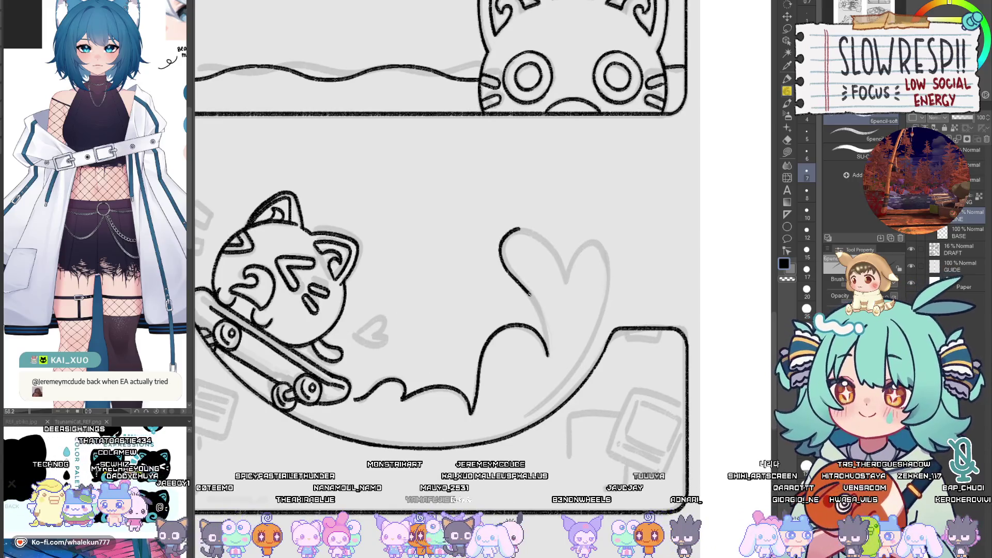
{"action": "key", "text": "h"}
{"action": "left_click_drag", "start_coordinate": [545, 341], "coordinate": [539, 405]}
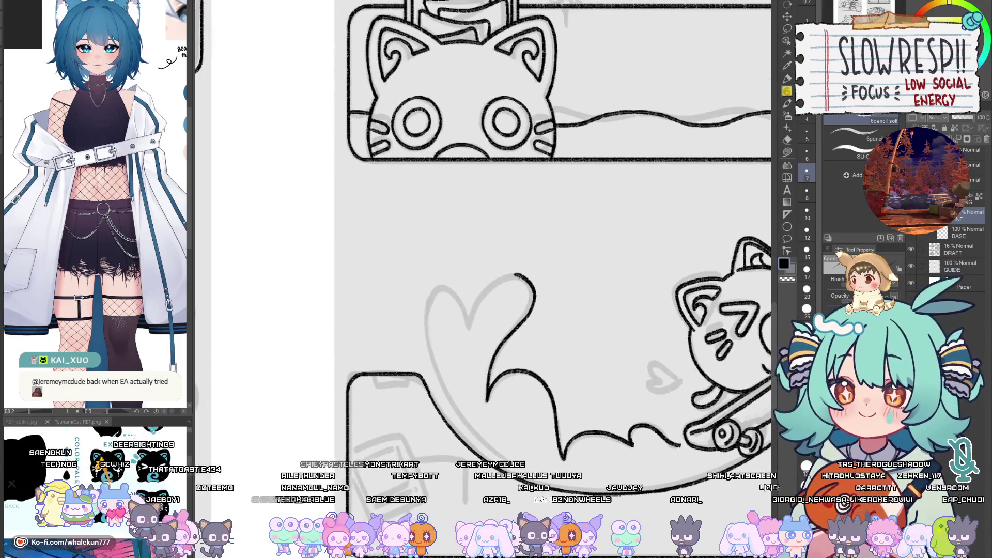
{"action": "key", "text": "ctrl+z"}
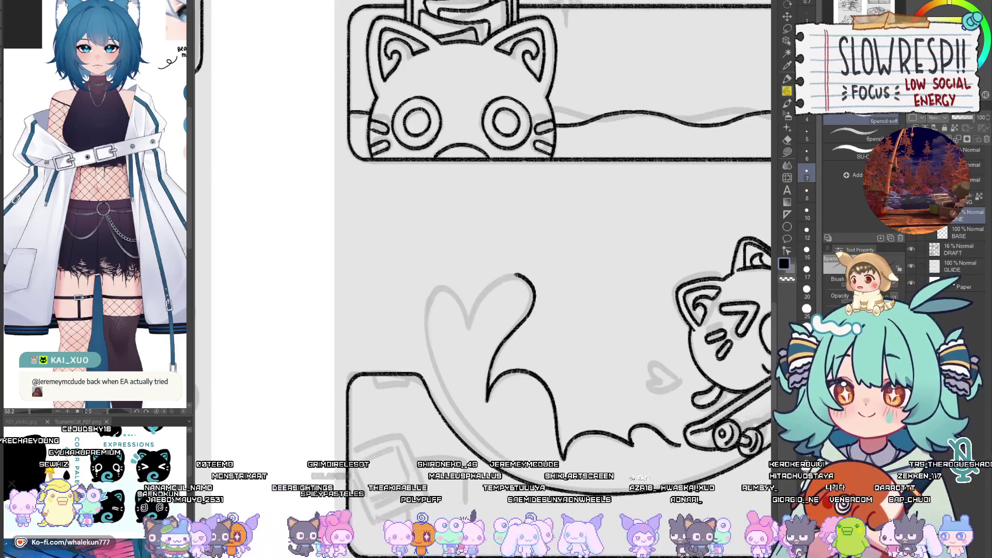
{"action": "left_click_drag", "start_coordinate": [483, 309], "coordinate": [484, 294]}
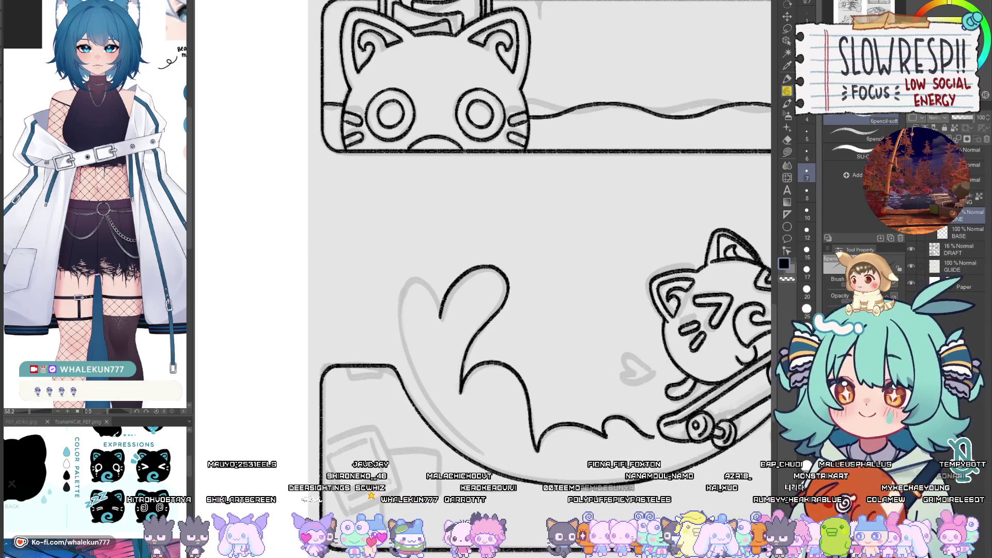
Step: Ink the heart's left curve and close the top of its left lobe
{"action": "left_click_drag", "start_coordinate": [514, 328], "coordinate": [532, 291]}
{"action": "scroll", "coordinate": [438, 250], "scroll_direction": "up", "scroll_amount": 3}
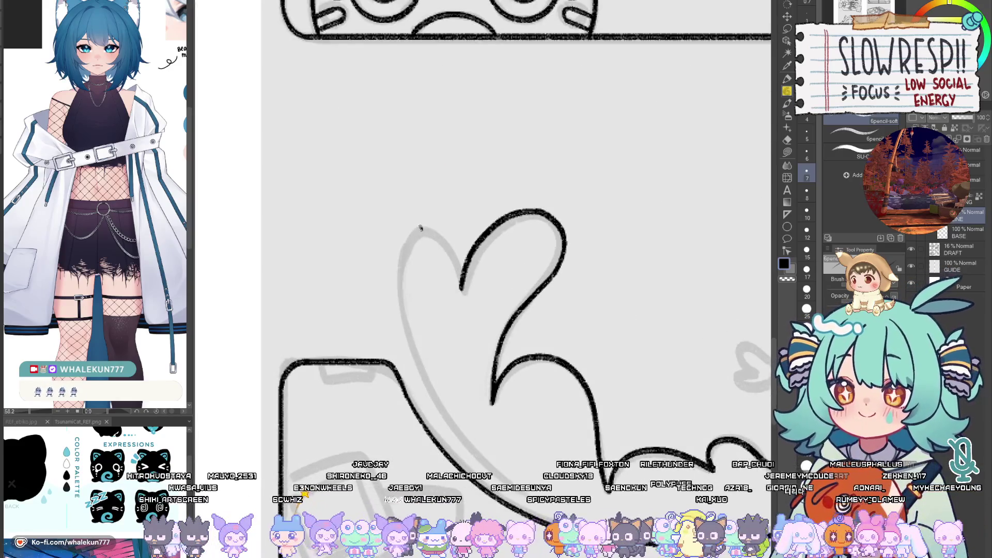
{"action": "left_click_drag", "start_coordinate": [420, 228], "coordinate": [428, 391]}
{"action": "key", "text": "ctrl+z"}
{"action": "mouse_move", "coordinate": [421, 227]}
{"action": "left_mouse_down"}
{"action": "mouse_move", "coordinate": [405, 321]}
{"action": "mouse_move", "coordinate": [430, 401]}
{"action": "mouse_move", "coordinate": [406, 325]}
{"action": "mouse_move", "coordinate": [434, 401]}
{"action": "left_mouse_up"}
{"action": "key", "text": "ctrl+z"}
{"action": "key", "text": "ctrl+z"}
{"action": "left_click_drag", "start_coordinate": [424, 229], "coordinate": [439, 403]}
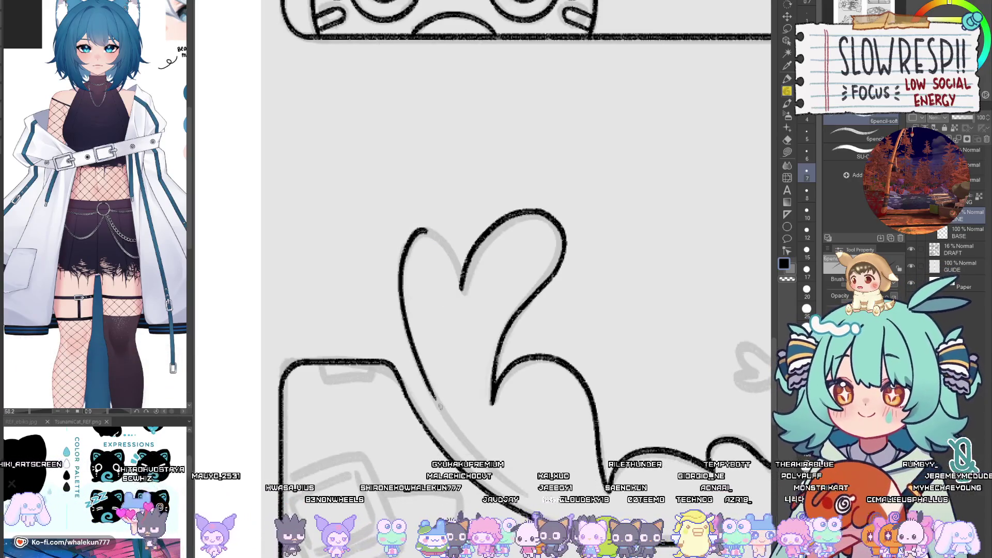
{"action": "left_click_drag", "start_coordinate": [424, 231], "coordinate": [461, 289]}
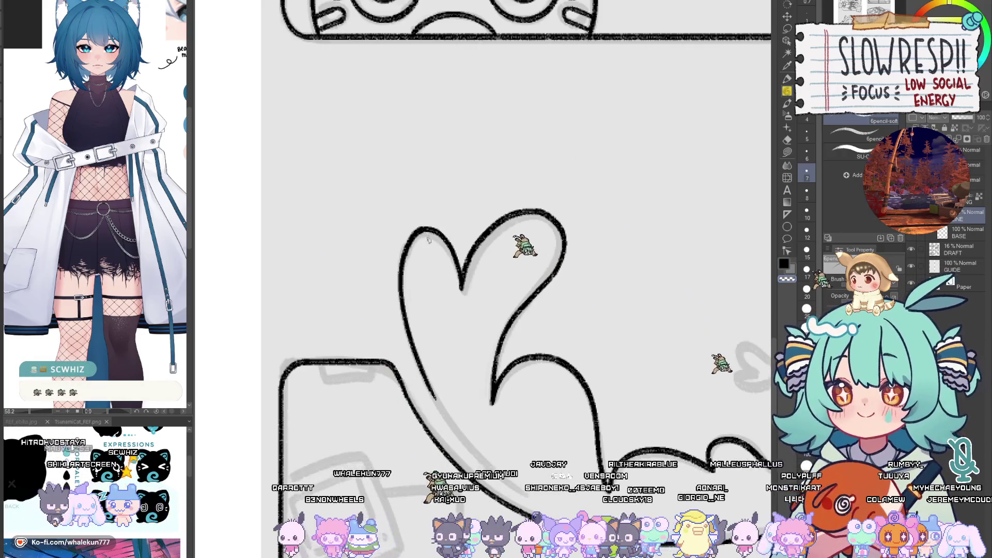
Step: Ink the tail's inner curve, redrawing it slightly shorter
{"action": "mouse_move", "coordinate": [488, 366]}
{"action": "left_mouse_down"}
{"action": "mouse_move", "coordinate": [468, 323]}
{"action": "mouse_move", "coordinate": [396, 266]}
{"action": "left_mouse_up"}
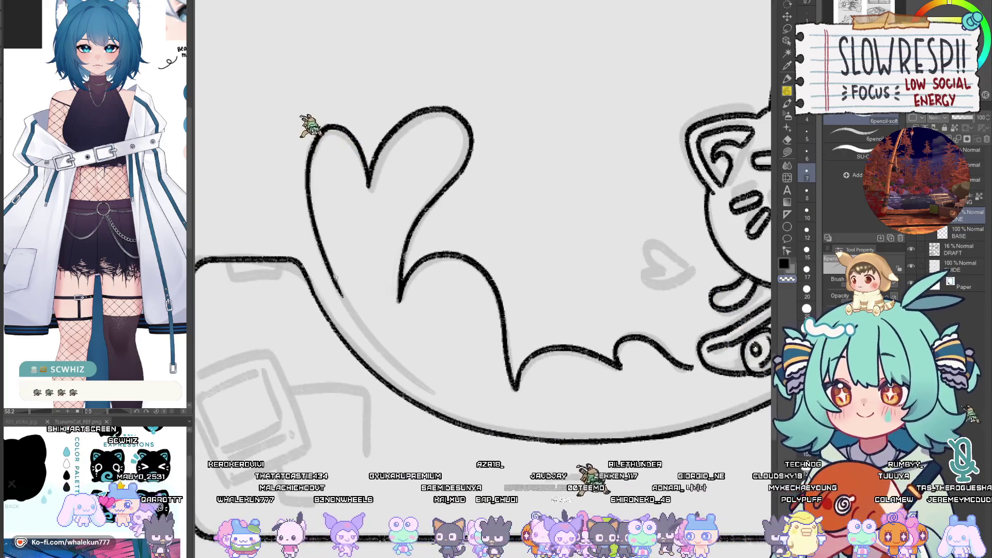
{"action": "left_click_drag", "start_coordinate": [334, 279], "coordinate": [466, 412]}
{"action": "key", "text": "ctrl+z"}
{"action": "key", "text": "ctrl+z"}
{"action": "mouse_move", "coordinate": [332, 279]}
{"action": "left_mouse_down"}
{"action": "mouse_move", "coordinate": [475, 418]}
{"action": "mouse_move", "coordinate": [465, 413]}
{"action": "left_mouse_up"}
{"action": "key", "text": "ctrl+z"}
{"action": "left_click_drag", "start_coordinate": [330, 274], "coordinate": [488, 422]}
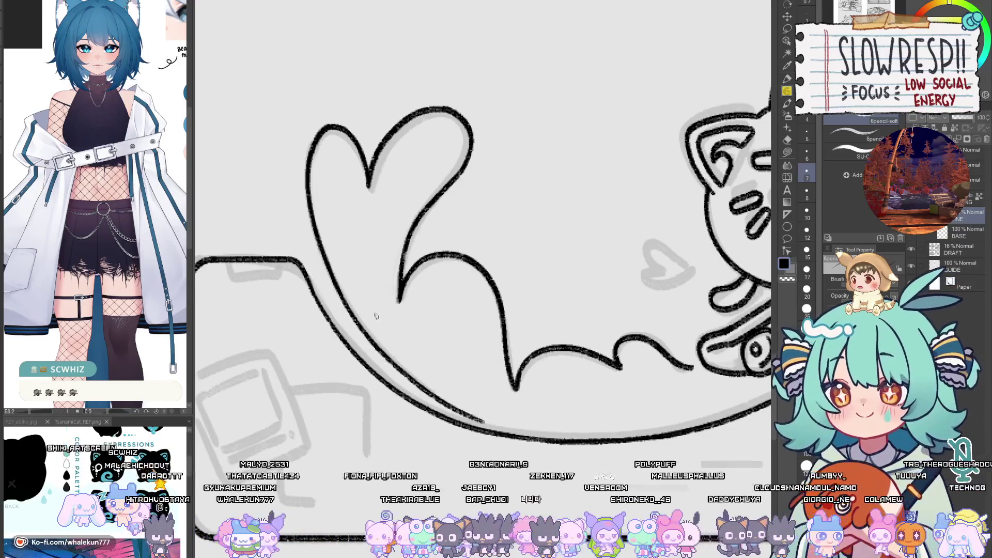
{"action": "key", "text": "ctrl+z"}
{"action": "left_click_drag", "start_coordinate": [324, 258], "coordinate": [476, 416]}
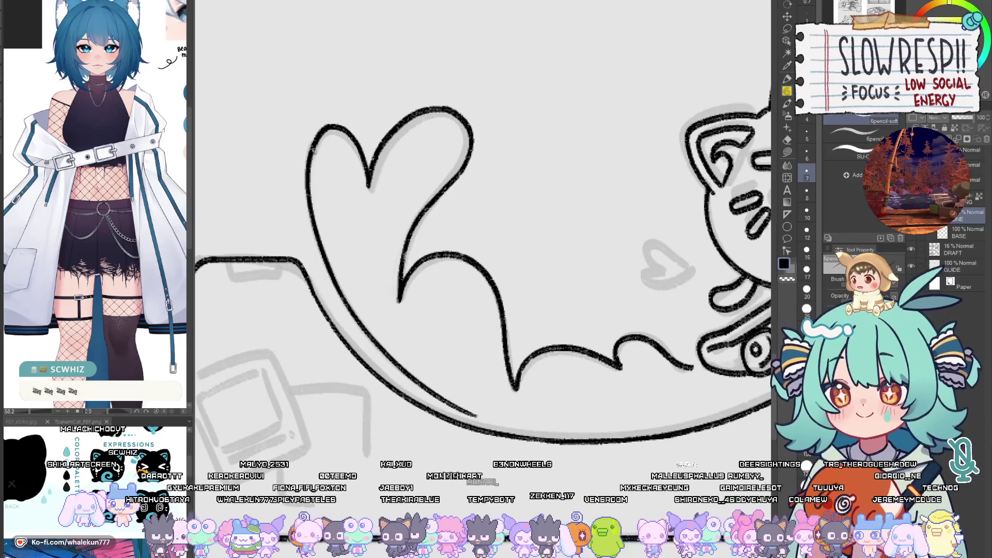
{"action": "scroll", "coordinate": [487, 246], "scroll_direction": "down", "scroll_amount": 5}
{"action": "scroll", "coordinate": [551, 317], "scroll_direction": "up", "scroll_amount": 3}
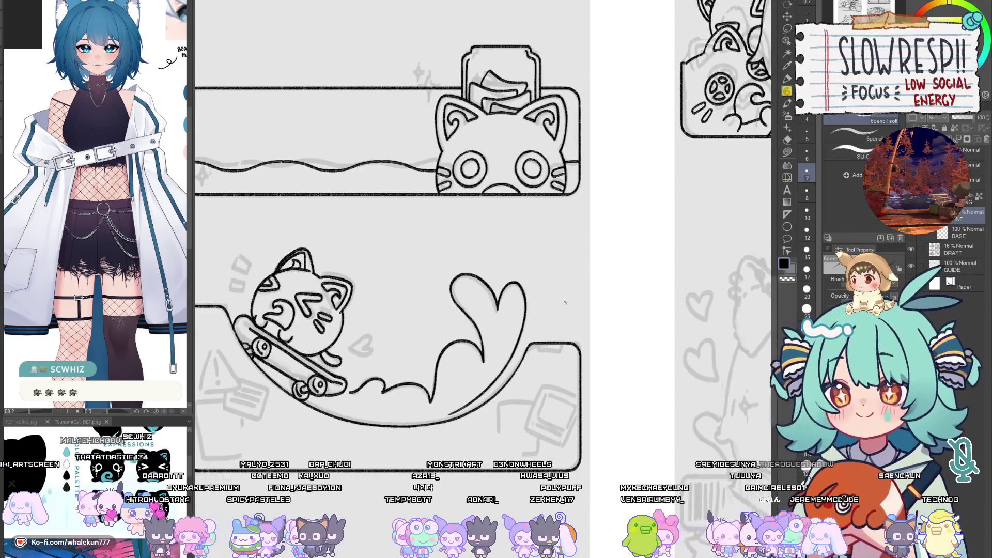
Step: Ink the side line beside the cat's left outline, redrawing it after two undone attempts
{"action": "key", "text": "h"}
{"action": "key", "text": "h"}
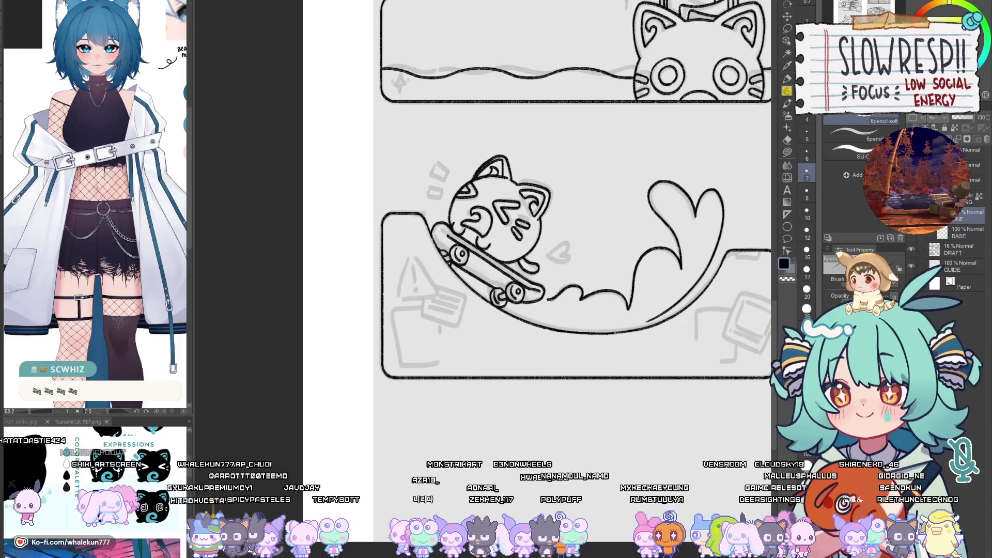
{"action": "mouse_move", "coordinate": [624, 312]}
{"action": "left_mouse_down"}
{"action": "mouse_move", "coordinate": [570, 394]}
{"action": "mouse_move", "coordinate": [464, 419]}
{"action": "mouse_move", "coordinate": [476, 421]}
{"action": "left_mouse_up"}
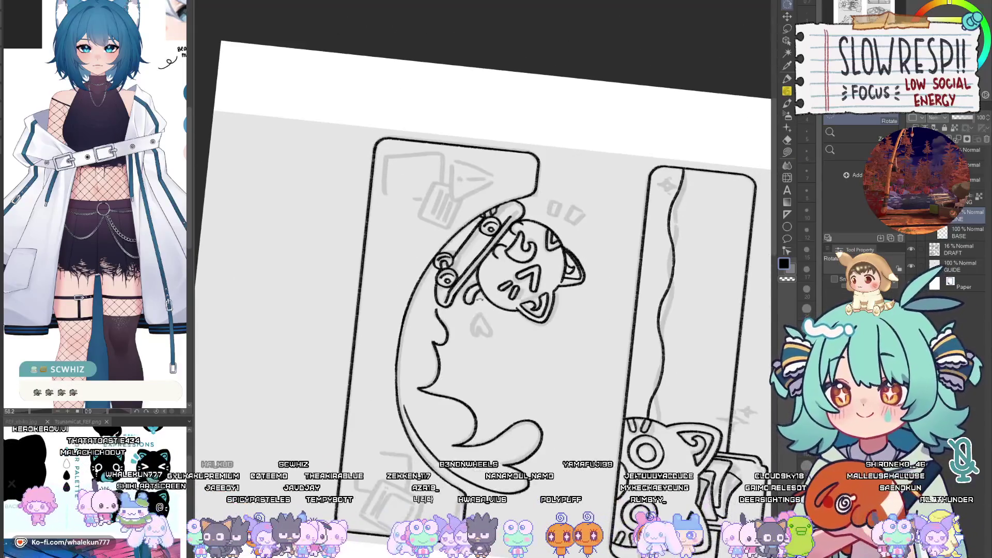
{"action": "scroll", "coordinate": [507, 271], "scroll_direction": "up", "scroll_amount": 3}
{"action": "left_click_drag", "start_coordinate": [506, 270], "coordinate": [569, 131]}
{"action": "scroll", "coordinate": [431, 175], "scroll_direction": "up", "scroll_amount": 2}
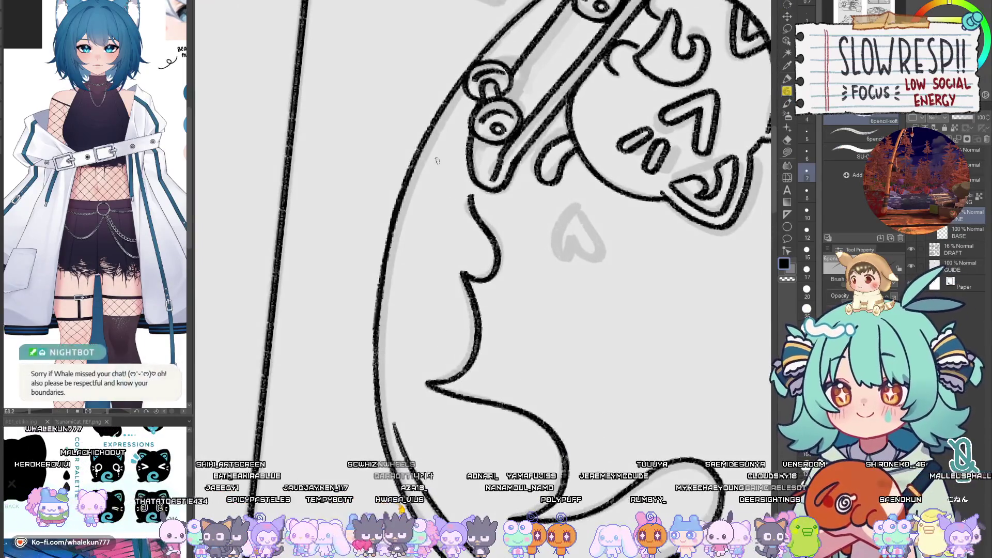
{"action": "left_click_drag", "start_coordinate": [441, 159], "coordinate": [389, 387]}
{"action": "key", "text": "ctrl+z"}
{"action": "key", "text": "ctrl+z"}
{"action": "mouse_move", "coordinate": [434, 166]}
{"action": "left_mouse_down"}
{"action": "mouse_move", "coordinate": [390, 442]}
{"action": "mouse_move", "coordinate": [392, 428]}
{"action": "left_mouse_up"}
{"action": "key", "text": "ctrl+z"}
{"action": "left_click_drag", "start_coordinate": [428, 174], "coordinate": [388, 444]}
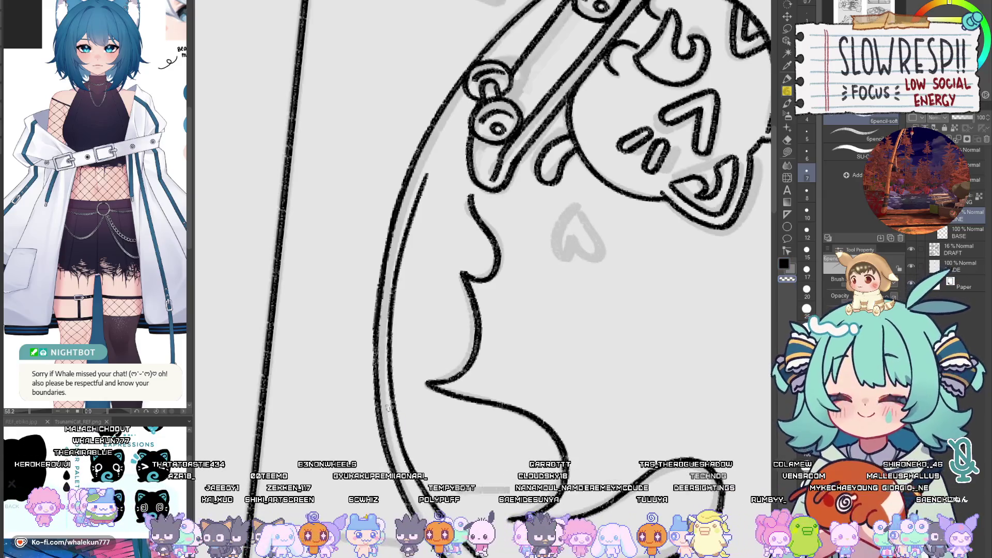
Step: Check the ramp in mirrored view, then try the ramp stroke twice, undoing both
{"action": "key", "text": "h"}
{"action": "left_click_drag", "start_coordinate": [534, 226], "coordinate": [554, 318]}
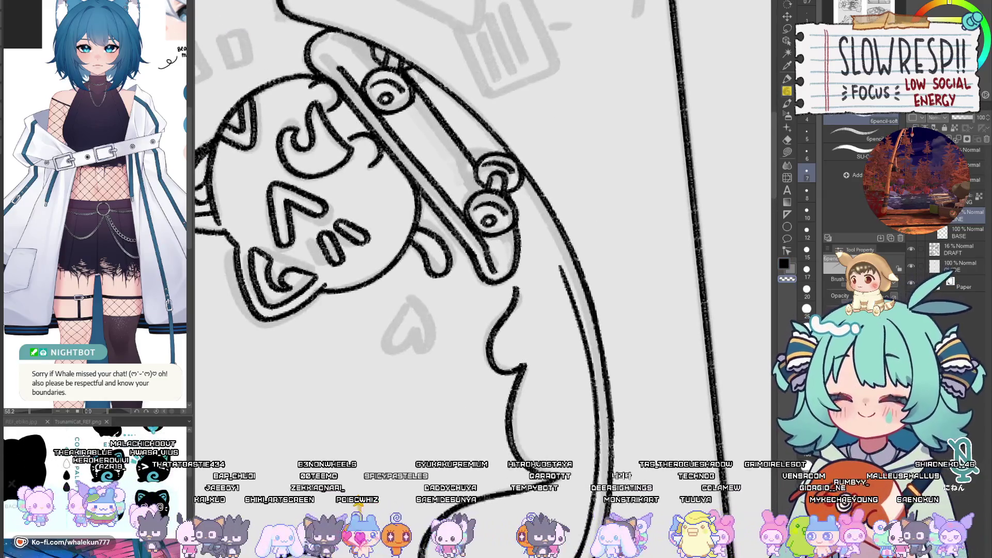
{"action": "key", "text": "h"}
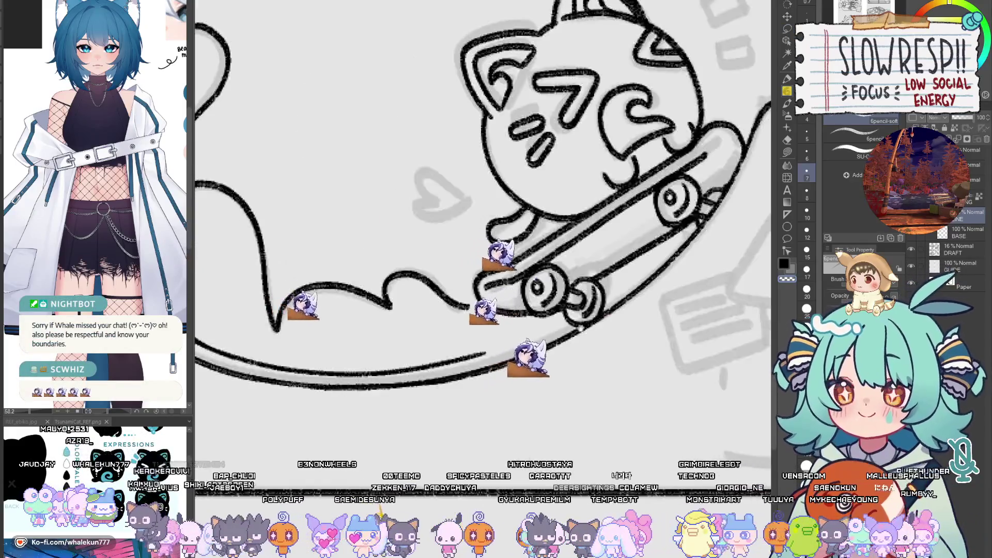
{"action": "key", "text": "e"}
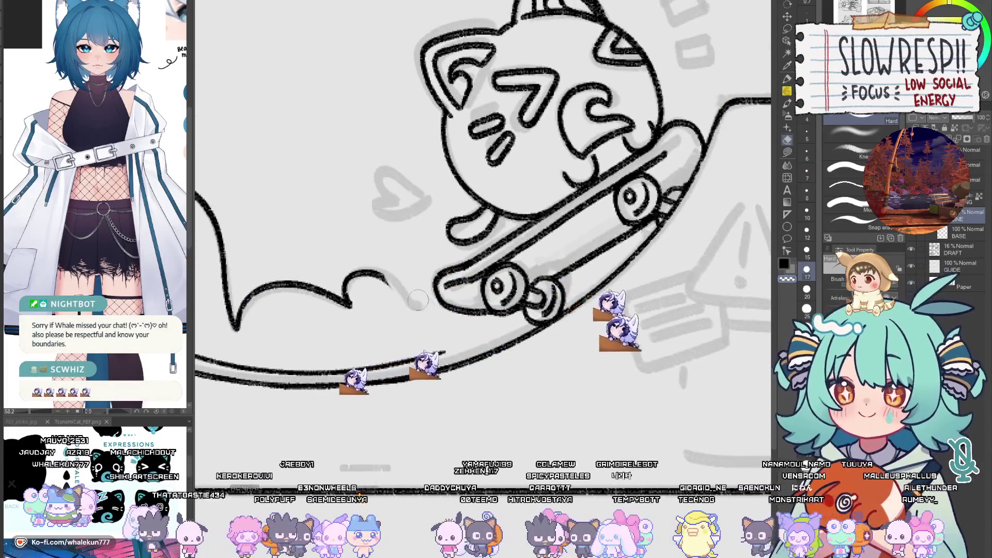
{"action": "key", "text": "p"}
{"action": "scroll", "coordinate": [413, 279], "scroll_direction": "down", "scroll_amount": 1}
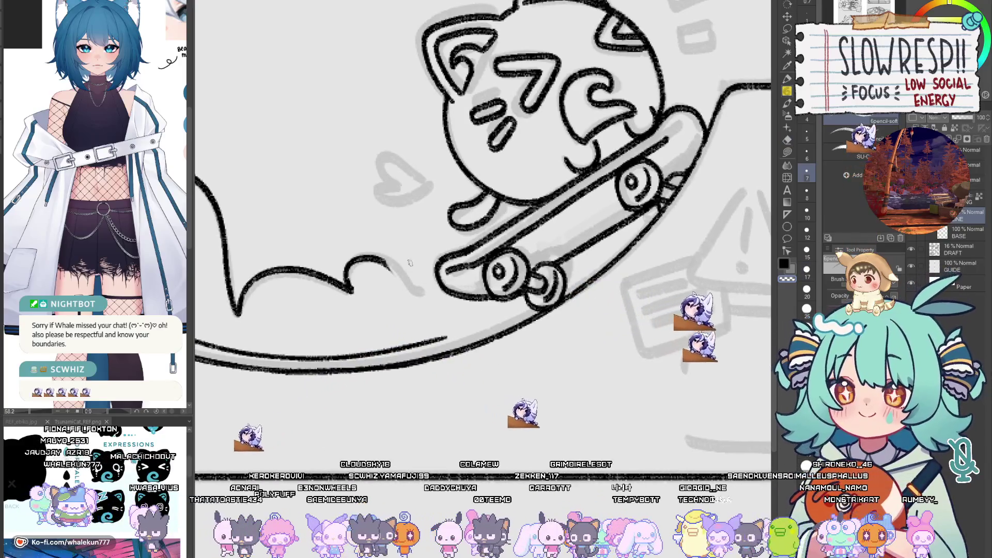
{"action": "left_click_drag", "start_coordinate": [387, 261], "coordinate": [457, 333]}
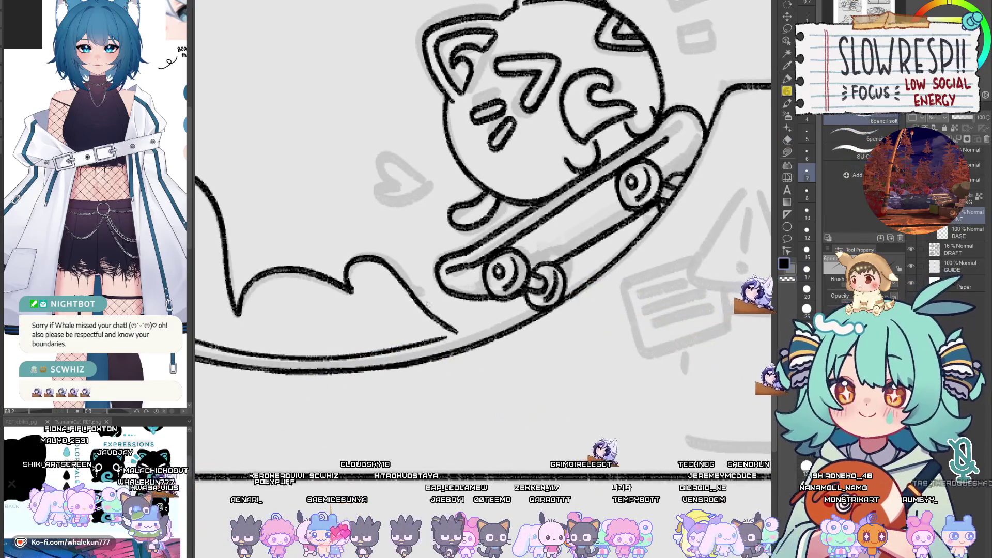
{"action": "key", "text": "ctrl+z"}
{"action": "left_click_drag", "start_coordinate": [381, 261], "coordinate": [467, 328]}
{"action": "key", "text": "ctrl+z"}
Step: Erase the stray part of the small lobe stroke and check the line mirrored
{"action": "key", "text": "e"}
{"action": "mouse_move", "coordinate": [348, 266]}
{"action": "left_mouse_down"}
{"action": "mouse_move", "coordinate": [363, 280]}
{"action": "mouse_move", "coordinate": [386, 264]}
{"action": "mouse_move", "coordinate": [476, 313]}
{"action": "left_mouse_up"}
{"action": "key", "text": "p"}
{"action": "key", "text": "h"}
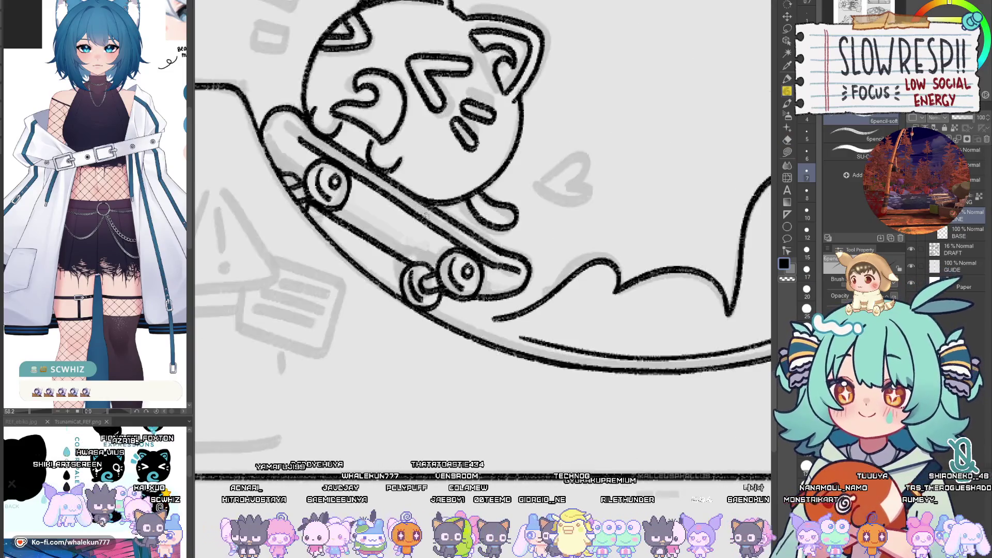
{"action": "left_click_drag", "start_coordinate": [426, 215], "coordinate": [420, 202]}
{"action": "key", "text": "h"}
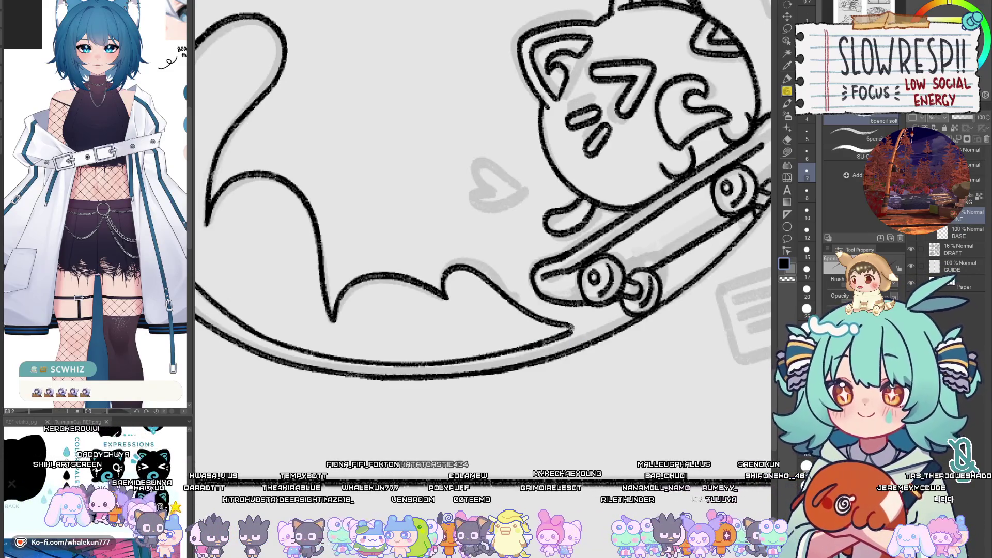
{"action": "scroll", "coordinate": [478, 299], "scroll_direction": "down", "scroll_amount": 3}
{"action": "scroll", "coordinate": [477, 299], "scroll_direction": "up", "scroll_amount": 3}
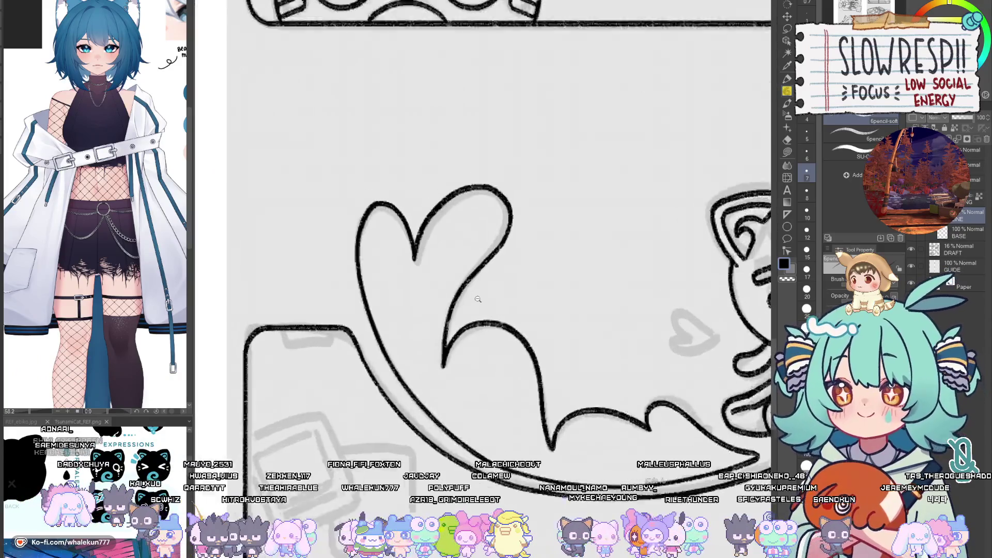
Step: Draw a small heart beside the skateboard in mirrored view, undoing its bad lower part
{"action": "scroll", "coordinate": [478, 299], "scroll_direction": "up", "scroll_amount": 1}
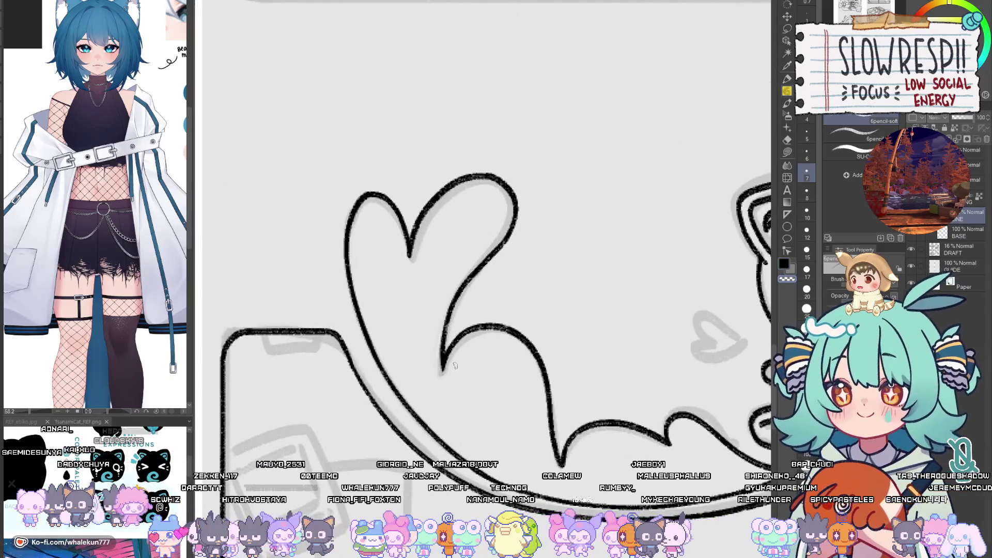
{"action": "left_click_drag", "start_coordinate": [480, 357], "coordinate": [464, 396]}
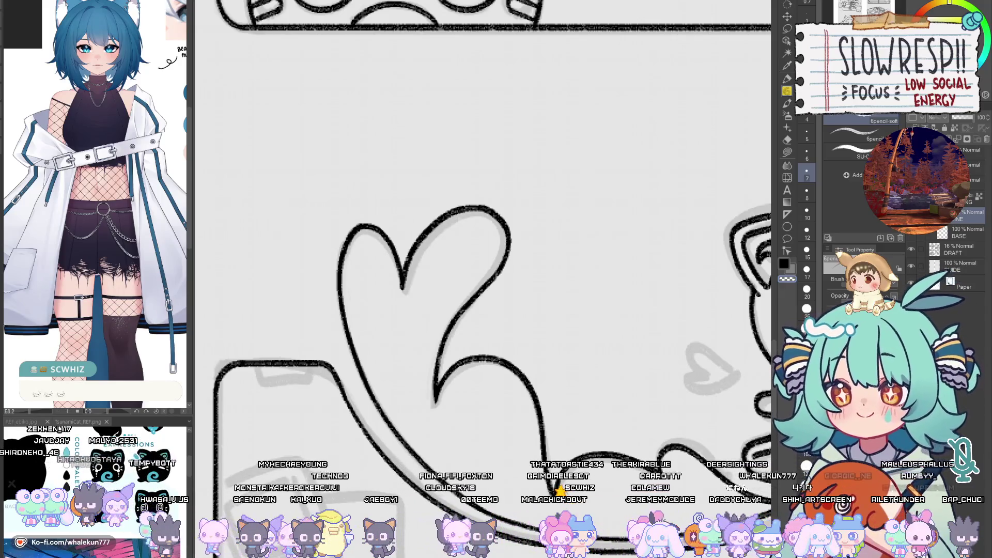
{"action": "left_click_drag", "start_coordinate": [721, 162], "coordinate": [510, 85]}
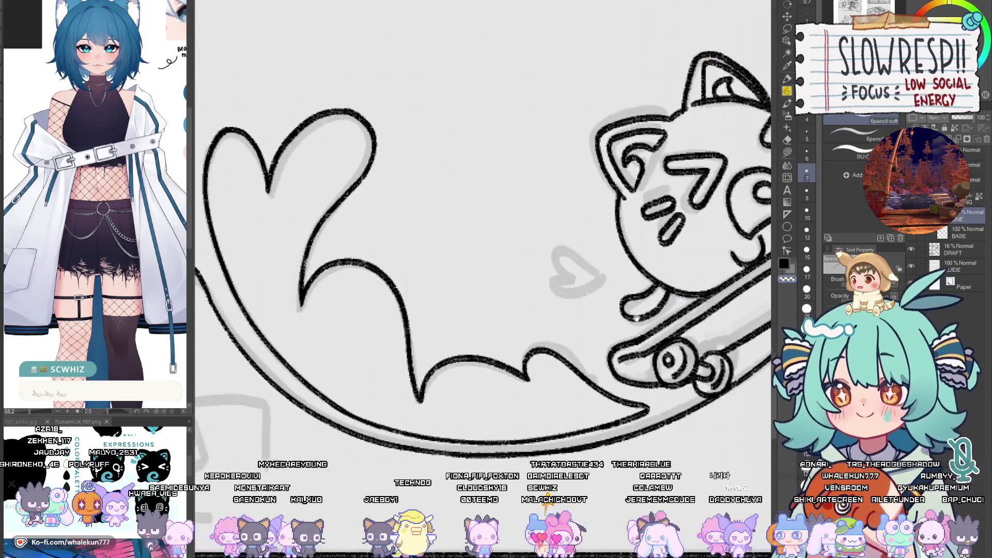
{"action": "key", "text": "h"}
{"action": "key", "text": "h"}
{"action": "key", "text": "h"}
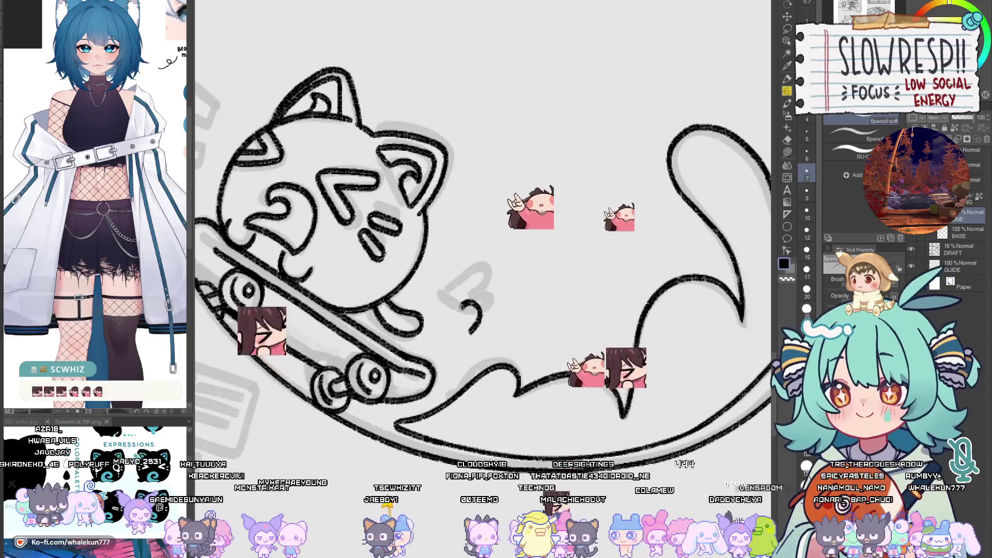
{"action": "mouse_move", "coordinate": [480, 322]}
{"action": "left_mouse_down"}
{"action": "mouse_move", "coordinate": [491, 341]}
{"action": "mouse_move", "coordinate": [437, 344]}
{"action": "mouse_move", "coordinate": [490, 343]}
{"action": "mouse_move", "coordinate": [498, 320]}
{"action": "left_mouse_up"}
{"action": "key", "text": "ctrl+z"}
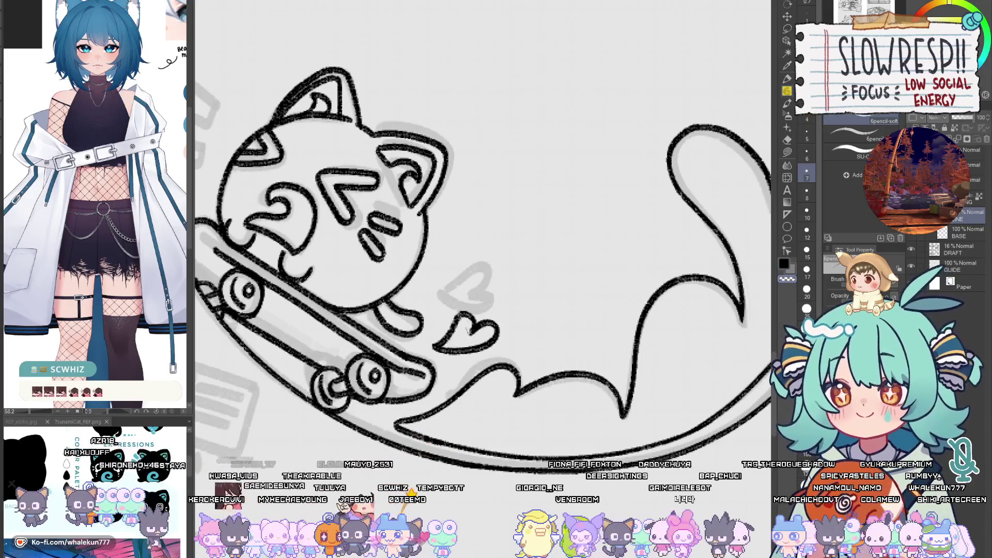
{"action": "scroll", "coordinate": [478, 335], "scroll_direction": "down", "scroll_amount": 5}
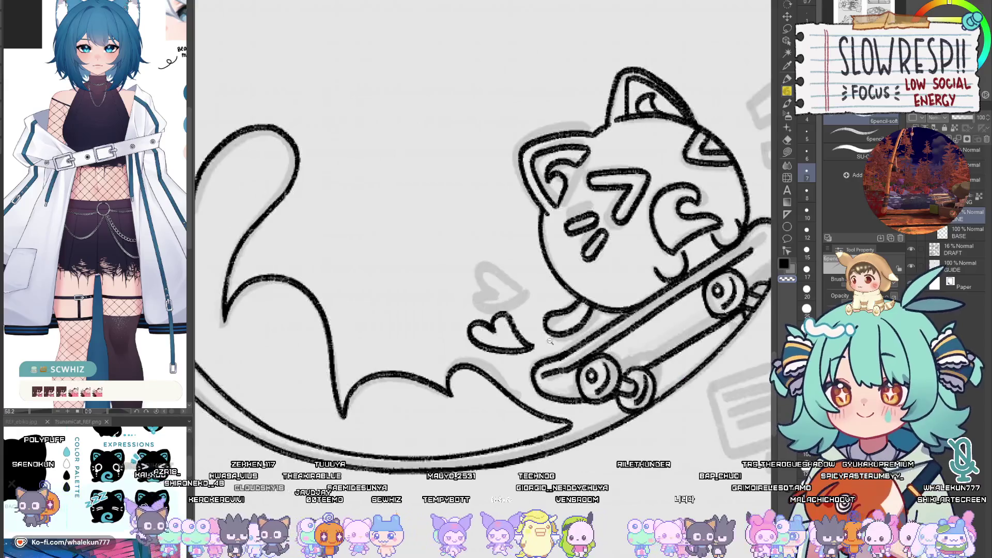
{"action": "scroll", "coordinate": [519, 361], "scroll_direction": "up", "scroll_amount": 2}
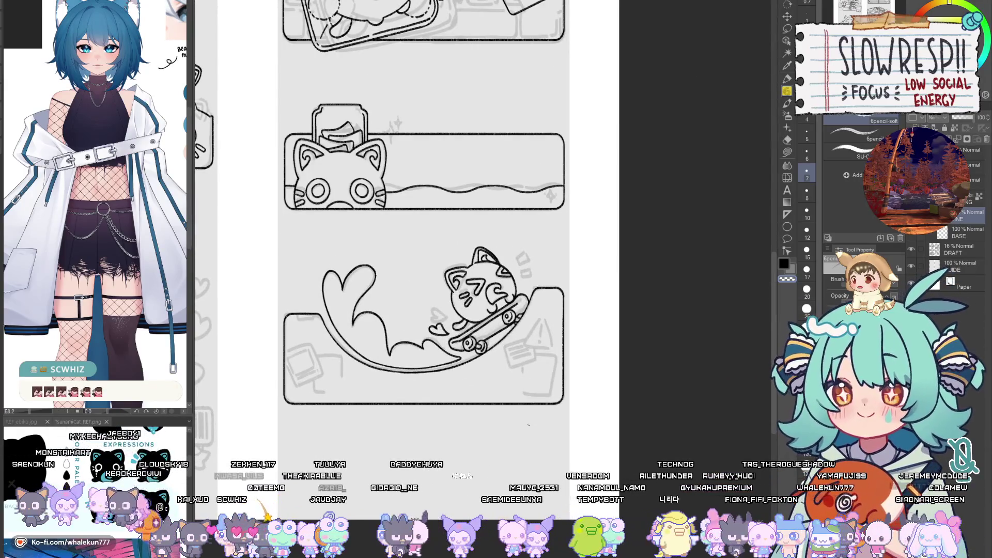
Step: Erase a short gap in the panel box's top line for the tab
{"action": "scroll", "coordinate": [587, 329], "scroll_direction": "down", "scroll_amount": 3}
{"action": "scroll", "coordinate": [587, 329], "scroll_direction": "up", "scroll_amount": 8}
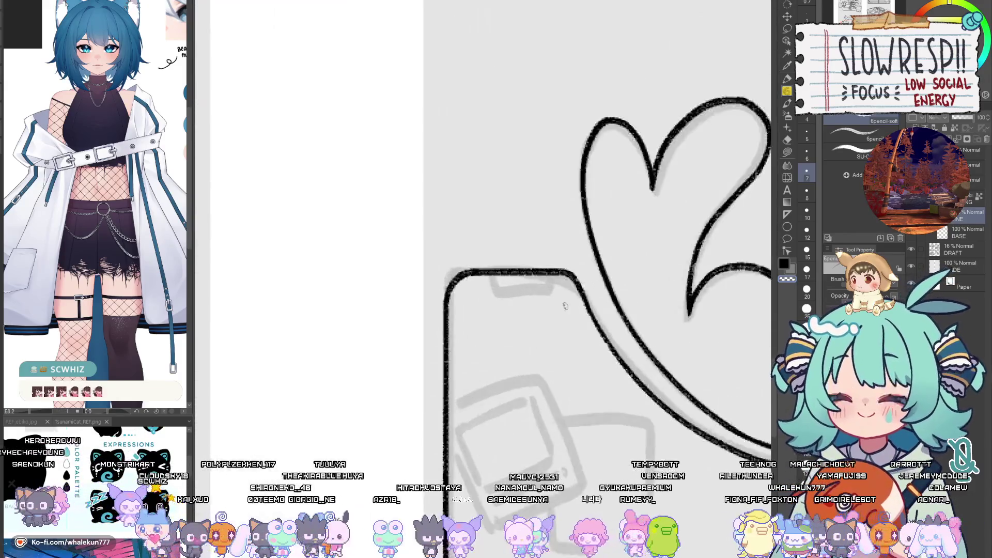
{"action": "left_click_drag", "start_coordinate": [587, 329], "coordinate": [592, 332]}
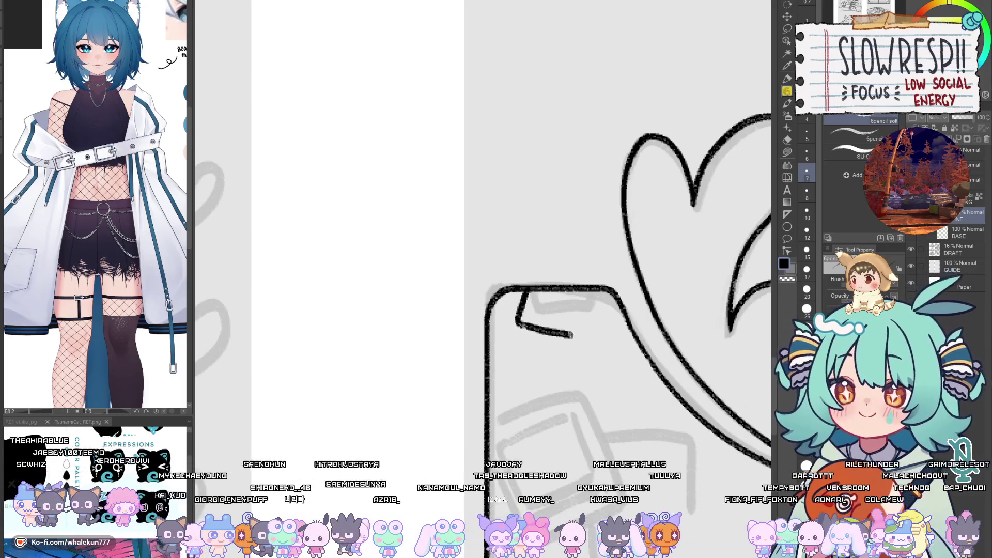
{"action": "key", "text": "e"}
{"action": "left_click_drag", "start_coordinate": [550, 288], "coordinate": [537, 300]}
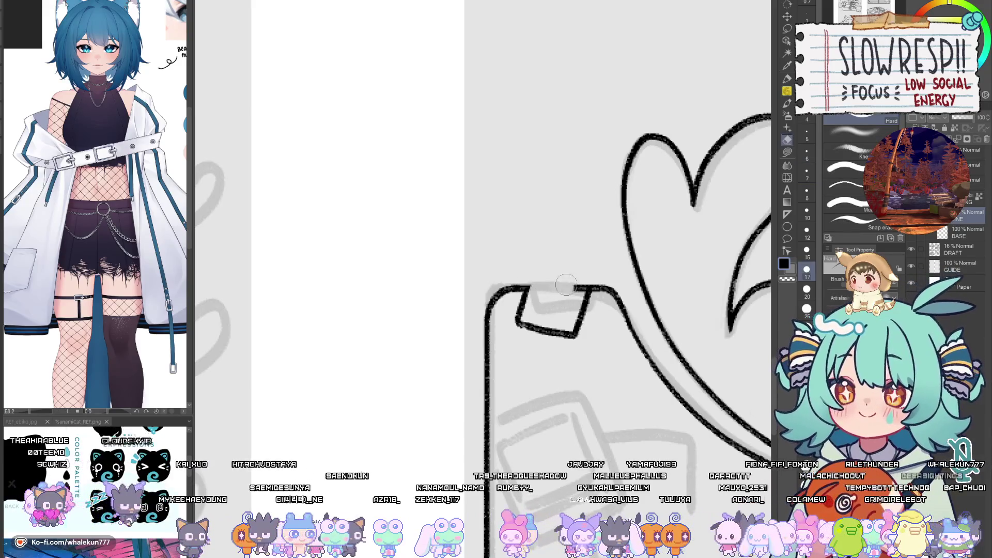
{"action": "key", "text": "p"}
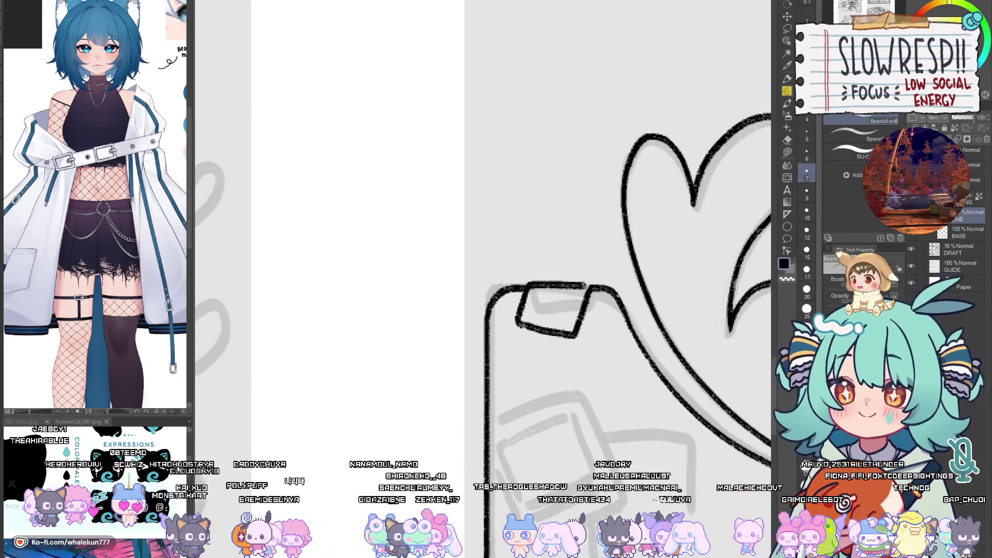
Step: Ink and undo the monitor's bottom edge, then add a new layer with the Ruler tool
{"action": "left_click_drag", "start_coordinate": [585, 306], "coordinate": [578, 300]}
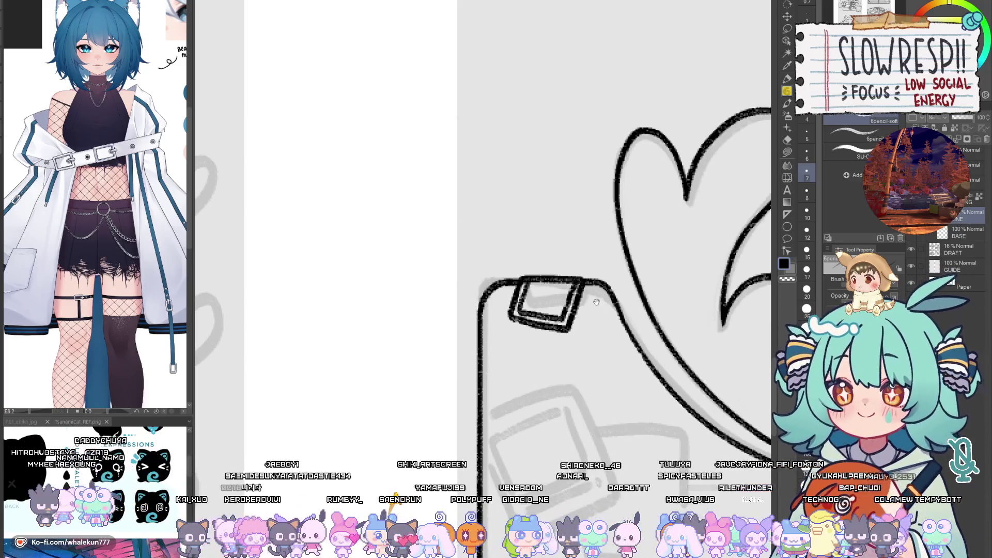
{"action": "scroll", "coordinate": [596, 302], "scroll_direction": "down", "scroll_amount": 3}
{"action": "scroll", "coordinate": [497, 431], "scroll_direction": "up", "scroll_amount": 2}
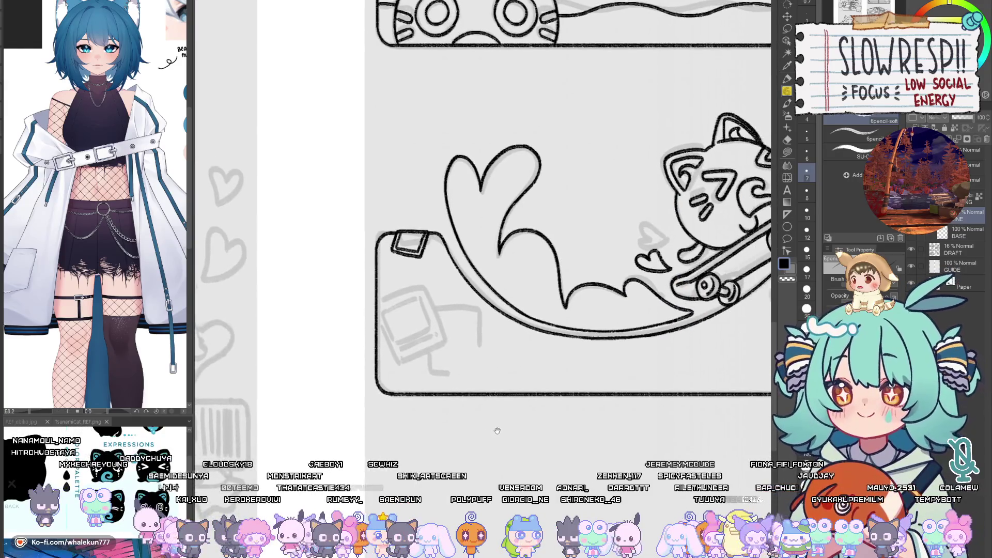
{"action": "scroll", "coordinate": [497, 430], "scroll_direction": "down", "scroll_amount": 3}
{"action": "scroll", "coordinate": [499, 414], "scroll_direction": "up", "scroll_amount": 4}
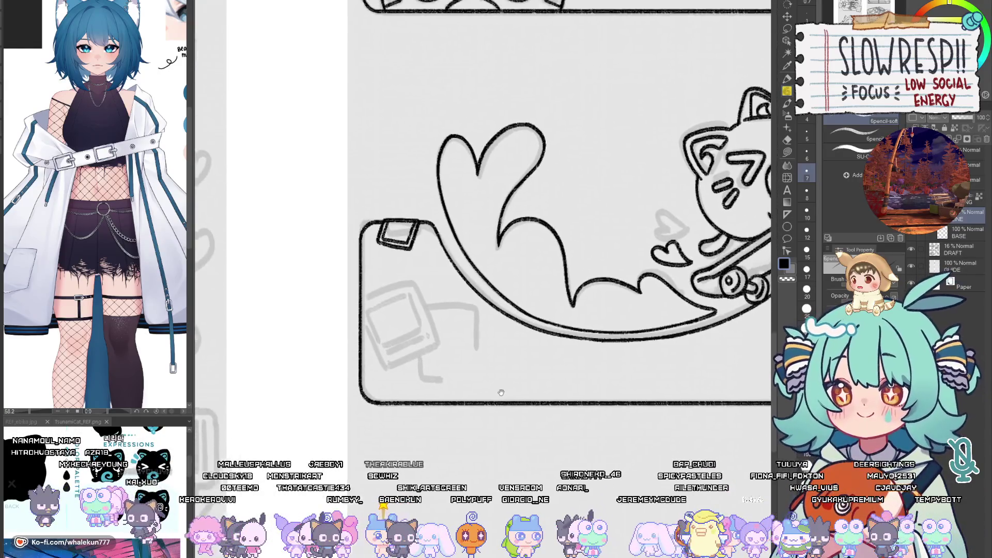
{"action": "scroll", "coordinate": [501, 392], "scroll_direction": "down", "scroll_amount": 2}
{"action": "key", "text": "h"}
{"action": "key", "text": "h"}
{"action": "scroll", "coordinate": [556, 379], "scroll_direction": "up", "scroll_amount": 2}
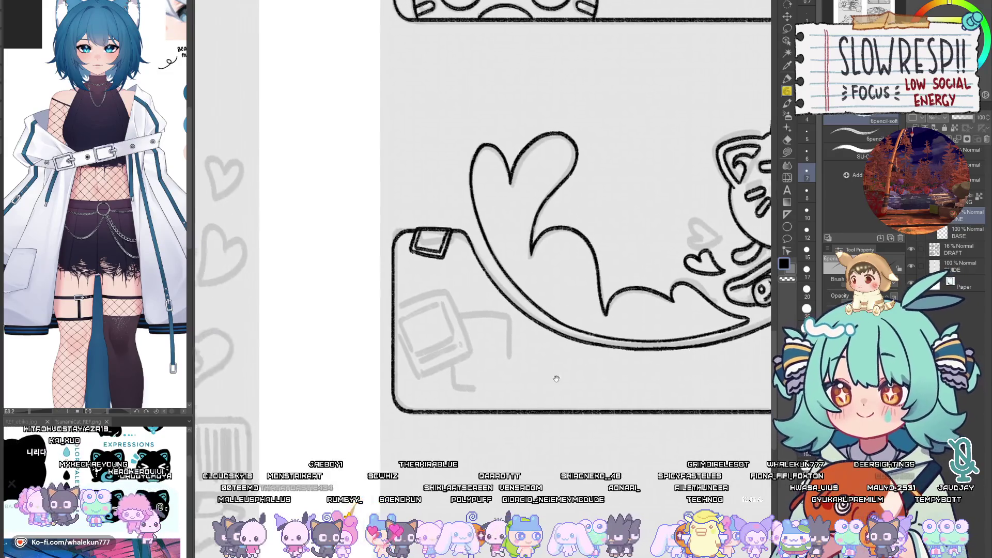
{"action": "scroll", "coordinate": [556, 320], "scroll_direction": "up", "scroll_amount": 3}
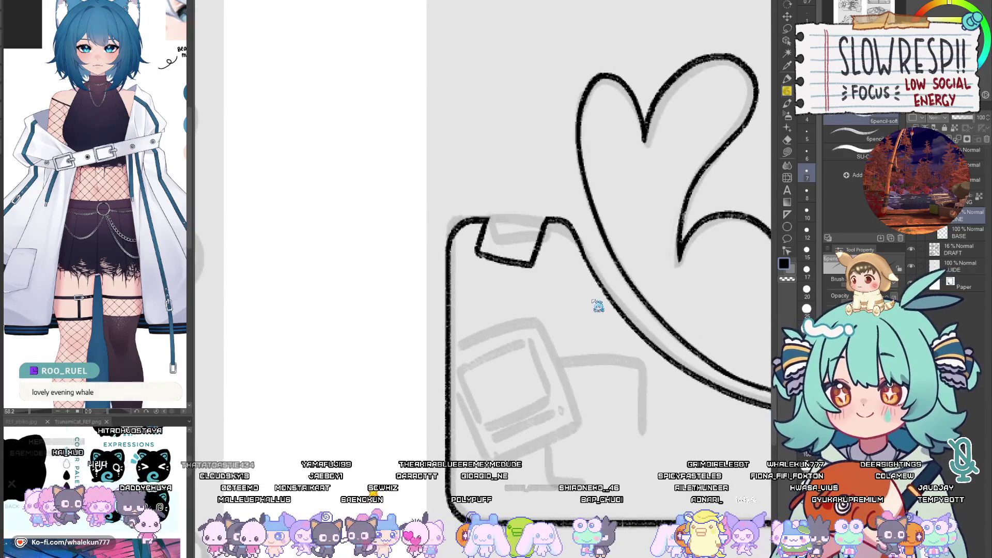
{"action": "mouse_move", "coordinate": [544, 422]}
{"action": "left_mouse_down"}
{"action": "mouse_move", "coordinate": [513, 362]}
{"action": "mouse_move", "coordinate": [547, 365]}
{"action": "left_mouse_up"}
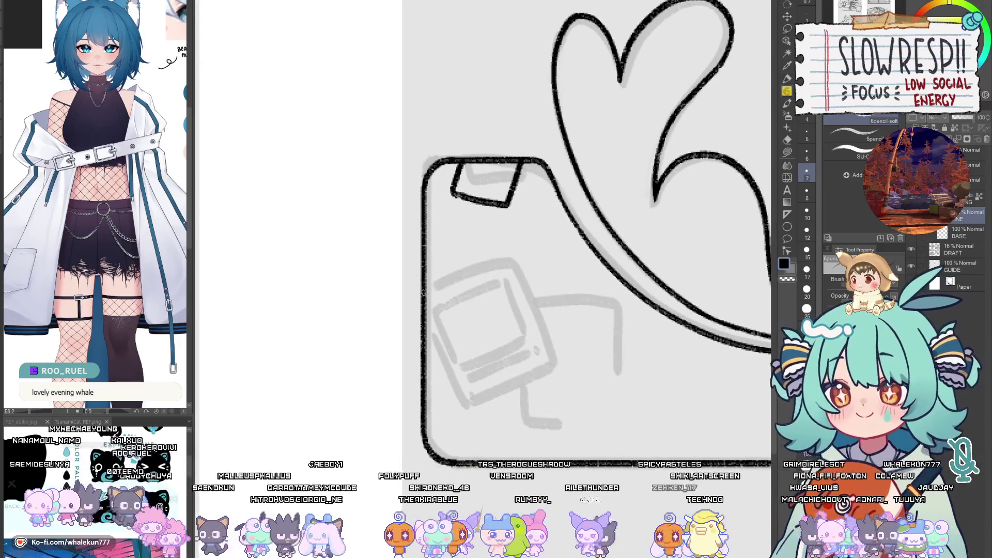
{"action": "left_click_drag", "start_coordinate": [503, 275], "coordinate": [460, 277]}
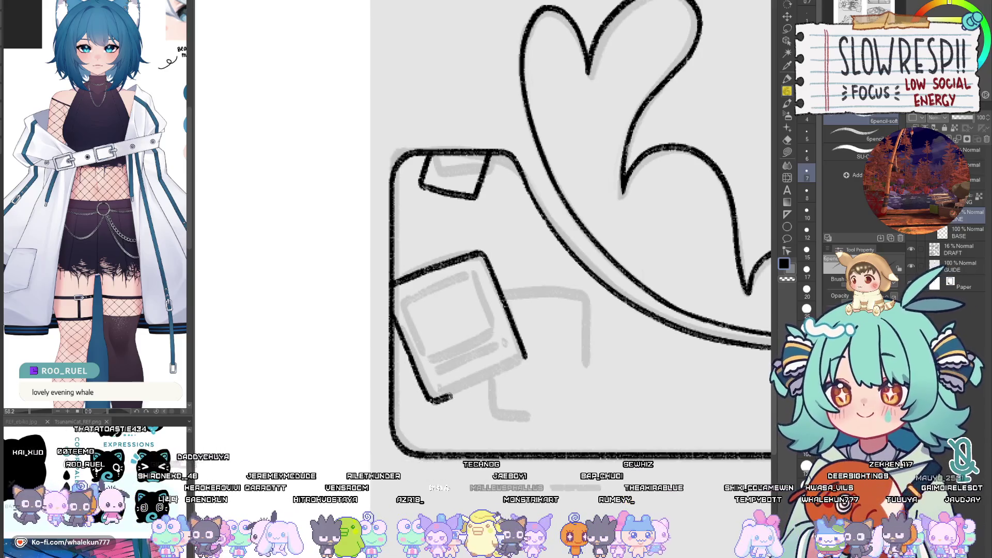
{"action": "left_click_drag", "start_coordinate": [428, 400], "coordinate": [478, 385]}
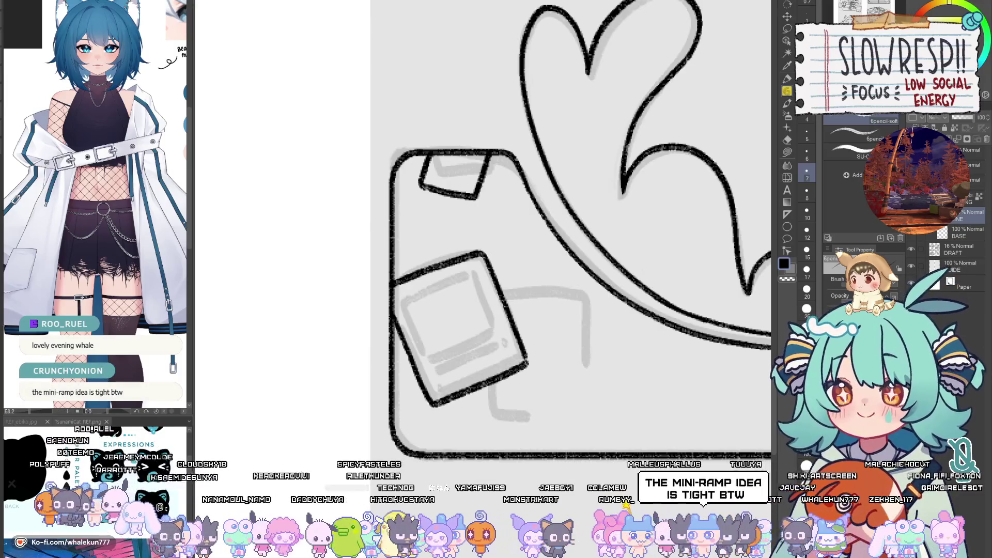
{"action": "left_click_drag", "start_coordinate": [525, 349], "coordinate": [528, 358]}
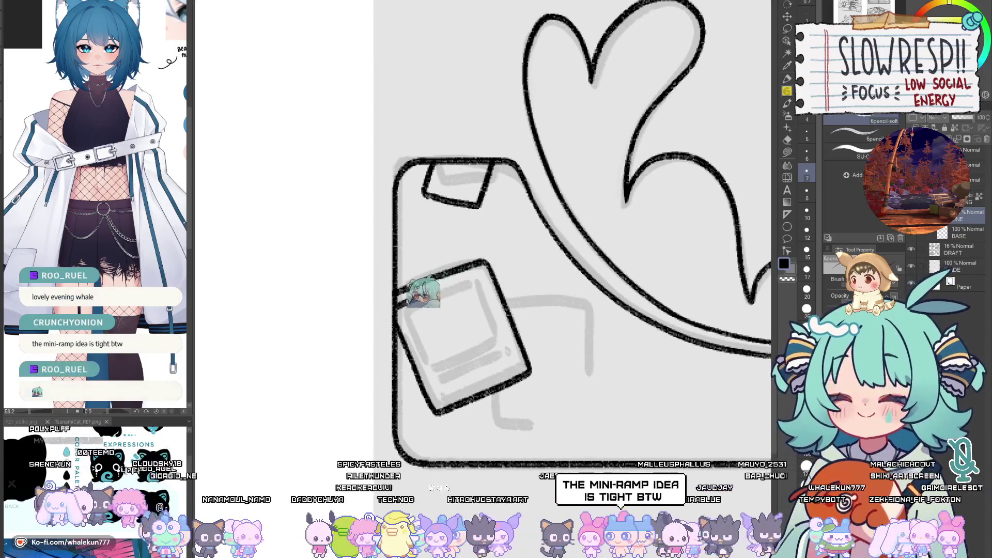
{"action": "key", "text": "ctrl+z"}
{"action": "key", "text": "ctrl+z"}
{"action": "key", "text": "ctrl+z"}
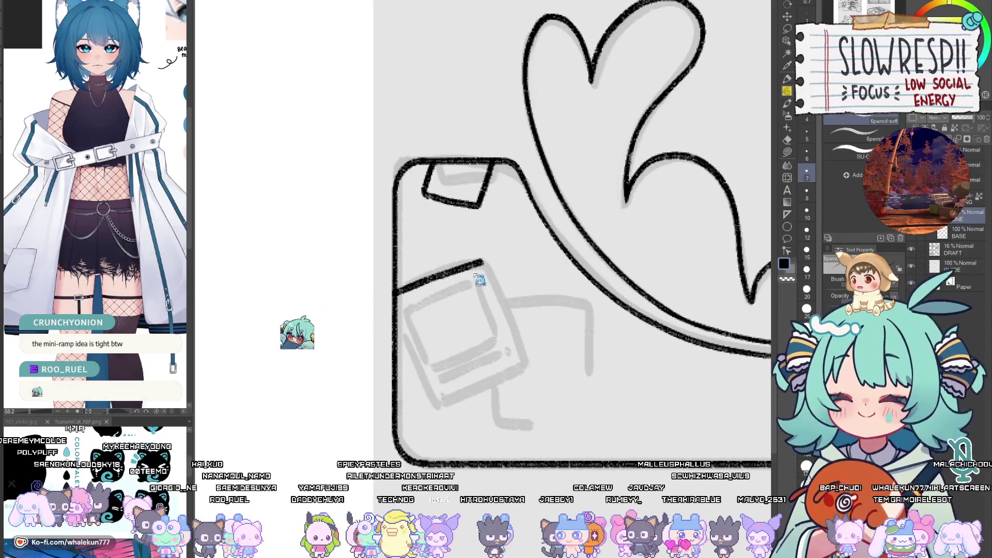
{"action": "key", "text": "ctrl+shift+n"}
{"action": "key", "text": "u"}
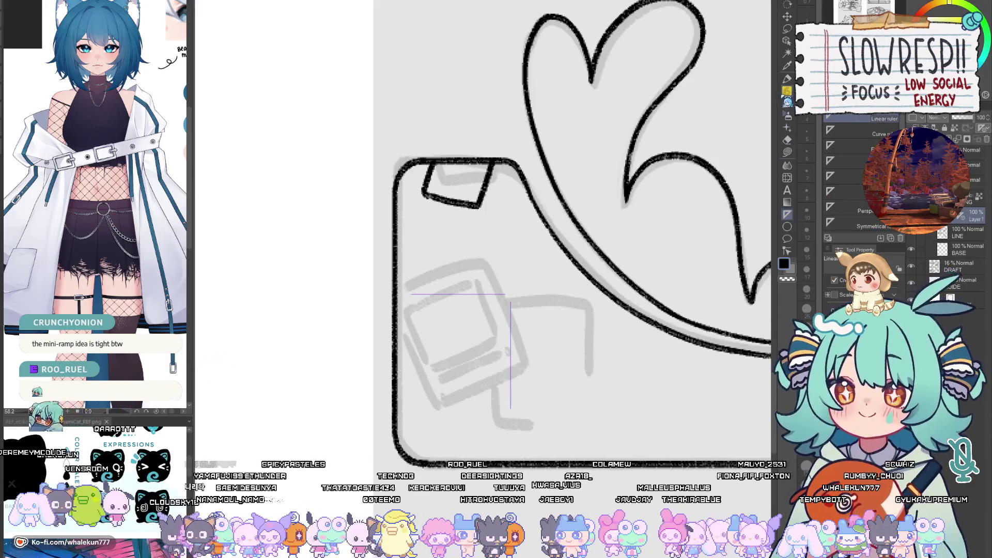
Step: Close the rectangle by copying the corner line pair and nudging the pasted lines into place
{"action": "key", "text": "p"}
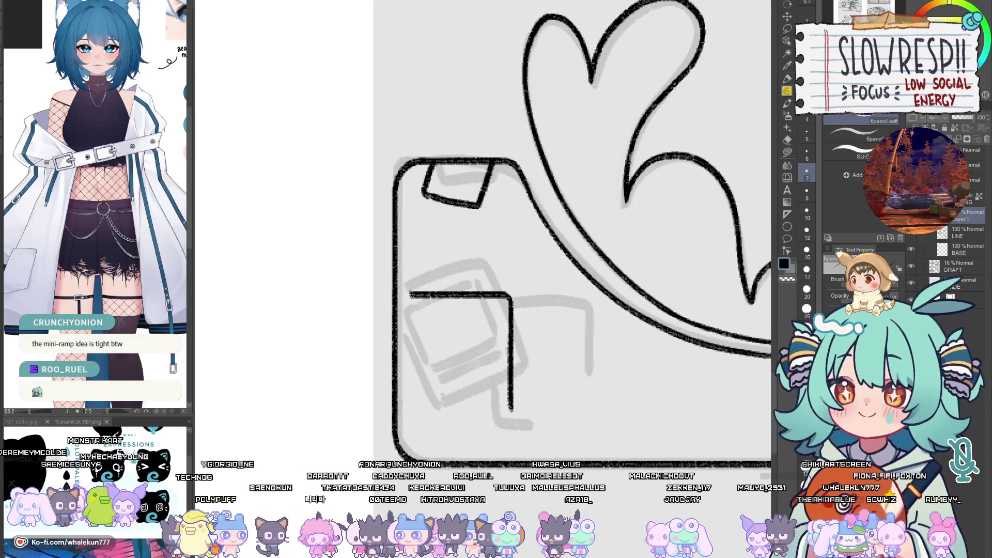
{"action": "key", "text": "ctrl+c"}
{"action": "key", "text": "ctrl+v"}
{"action": "key", "text": "ctrl+t"}
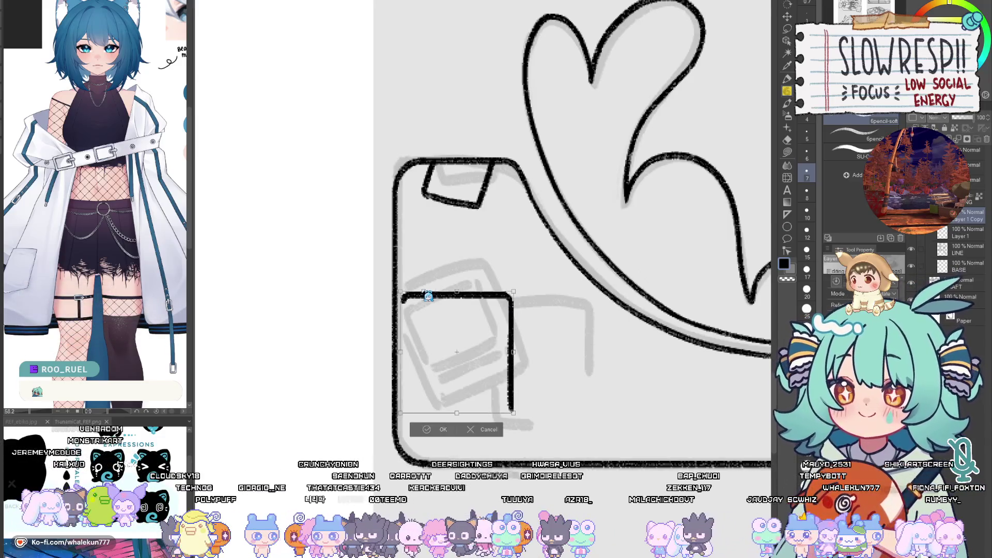
{"action": "key", "text": "Return"}
{"action": "key", "text": "k"}
{"action": "left_click_drag", "start_coordinate": [494, 393], "coordinate": [496, 399]}
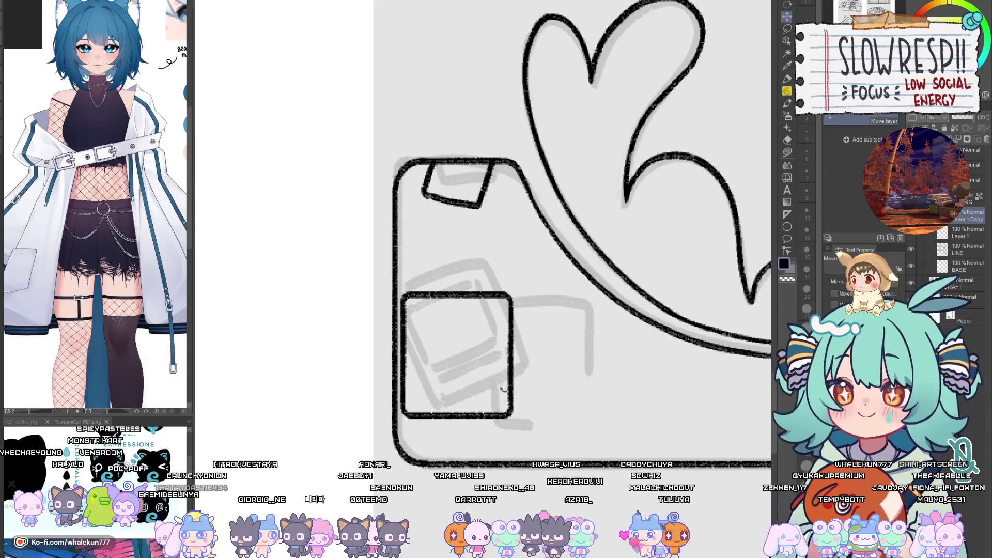
Step: Duplicate the rectangle to the right, overlapping it, and rotate the left one counter-clockwise
{"action": "key", "text": "ctrl+t"}
{"action": "key", "text": "ctrl+c"}
{"action": "key", "text": "ctrl+v"}
{"action": "left_click_drag", "start_coordinate": [490, 367], "coordinate": [571, 377]}
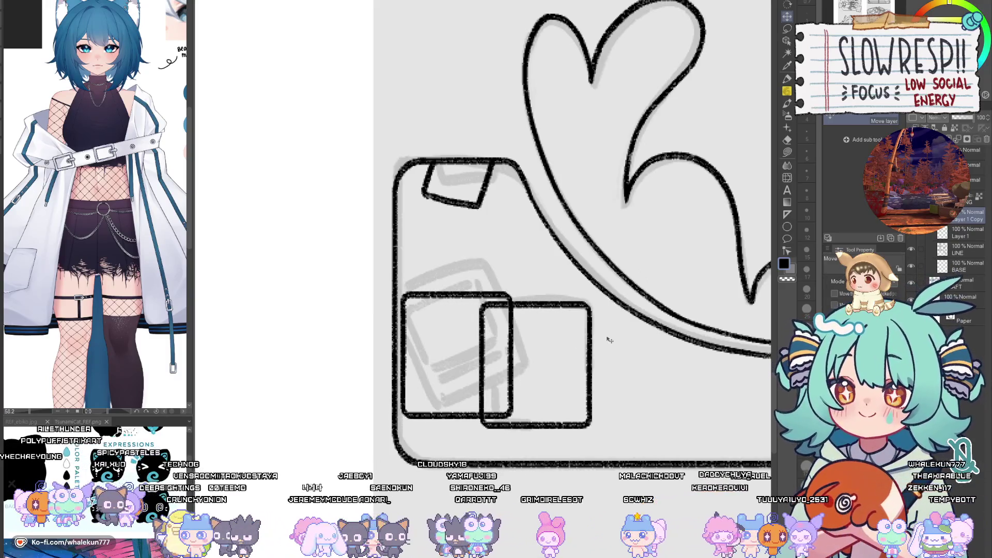
{"action": "left_click", "coordinate": [966, 232]}
{"action": "key", "text": "ctrl+t"}
{"action": "mouse_move", "coordinate": [489, 385]}
{"action": "left_mouse_down"}
{"action": "mouse_move", "coordinate": [509, 366]}
{"action": "mouse_move", "coordinate": [517, 371]}
{"action": "left_mouse_up"}
{"action": "key", "text": "Return"}
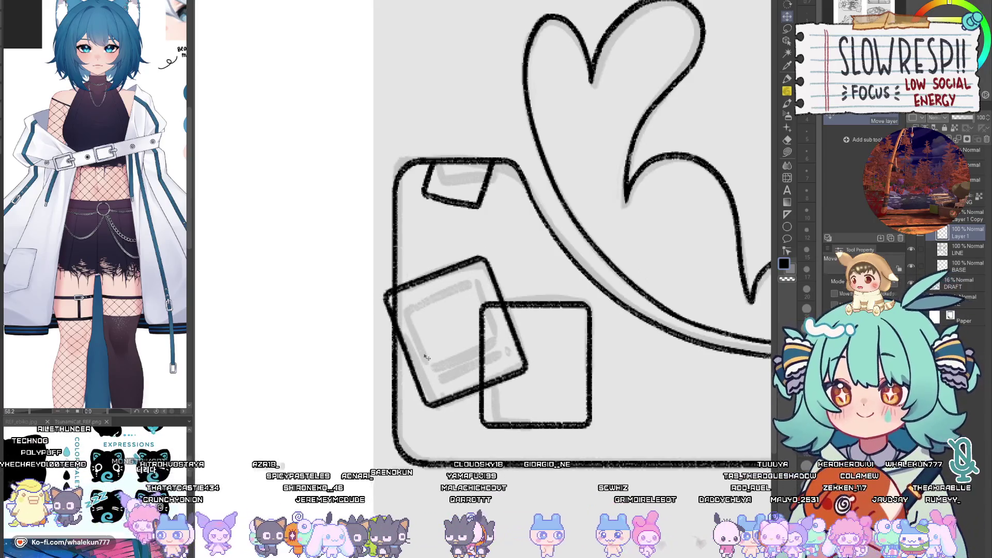
Step: Erase the line where the two frames overlap and return to the pencil
{"action": "key", "text": "e"}
{"action": "left_click_drag", "start_coordinate": [387, 292], "coordinate": [382, 338]}
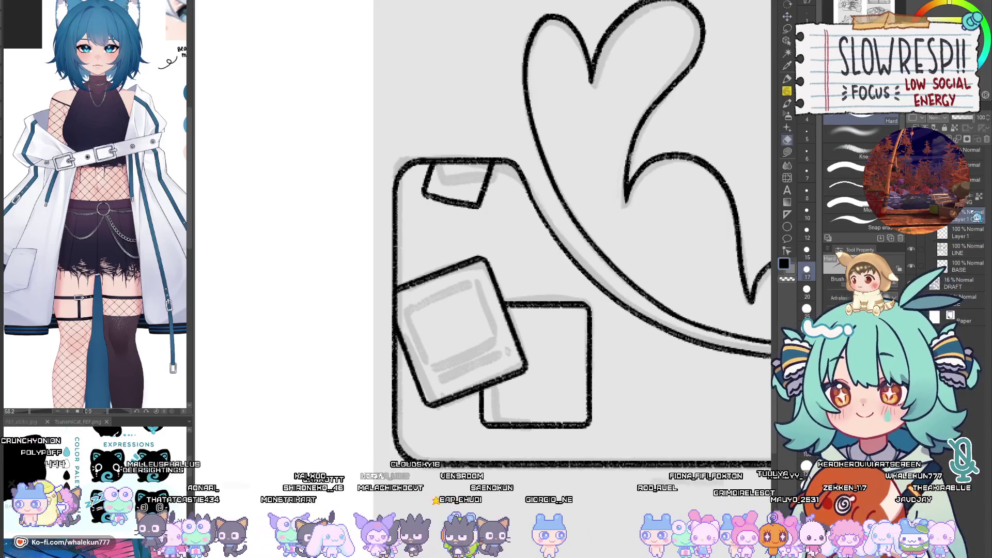
{"action": "left_click", "coordinate": [786, 90]}
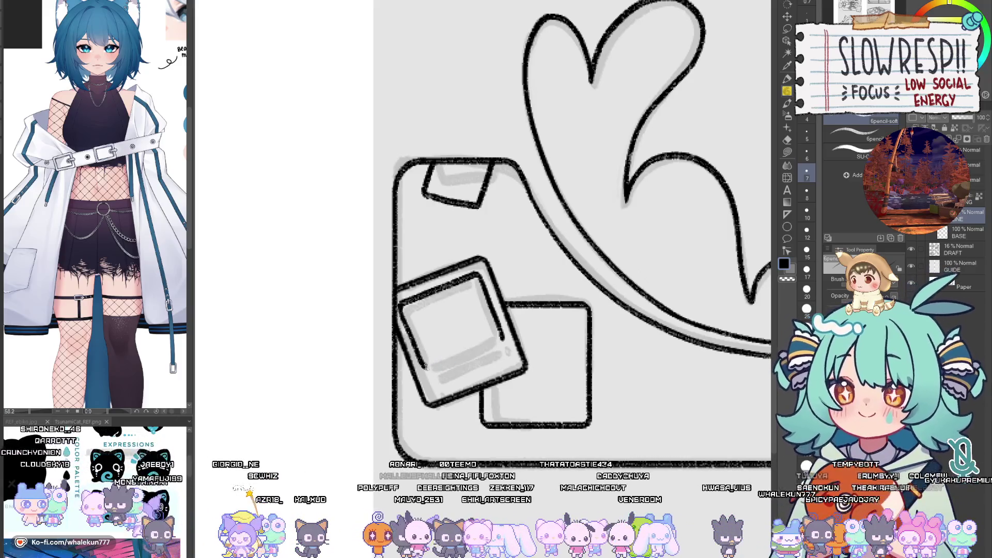
{"action": "left_click_drag", "start_coordinate": [541, 350], "coordinate": [518, 315]}
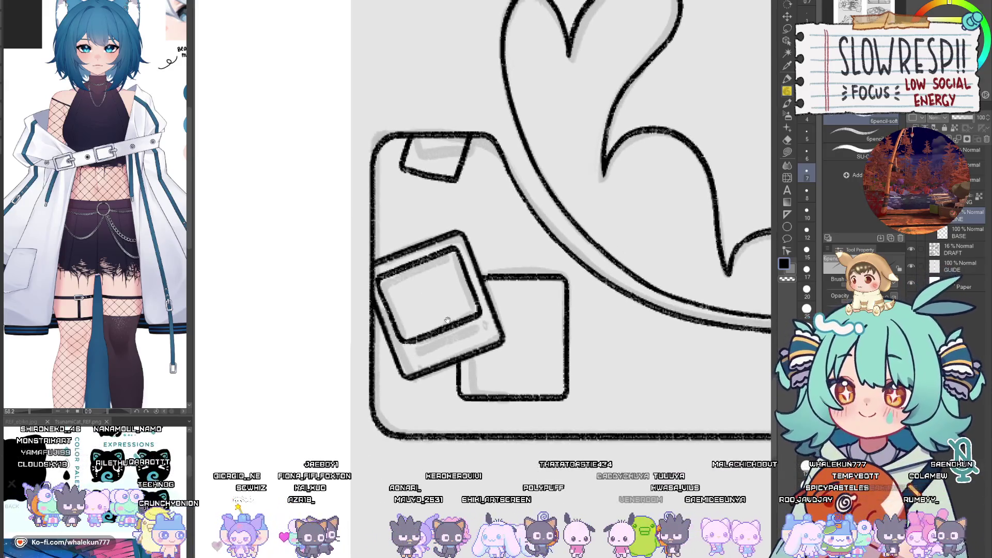
{"action": "scroll", "coordinate": [464, 312], "scroll_direction": "down", "scroll_amount": 5}
{"action": "scroll", "coordinate": [605, 358], "scroll_direction": "up", "scroll_amount": 3}
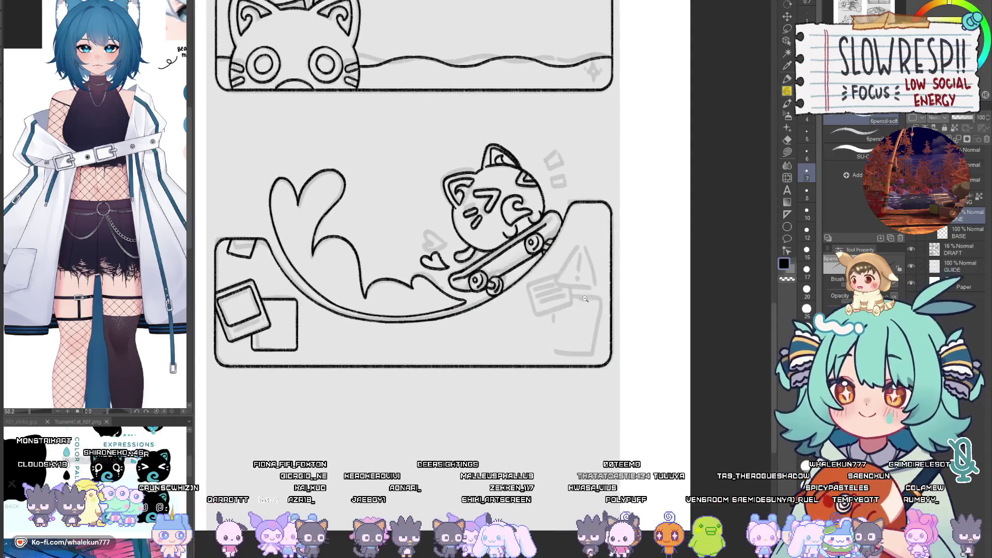
{"action": "scroll", "coordinate": [443, 293], "scroll_direction": "up", "scroll_amount": 3}
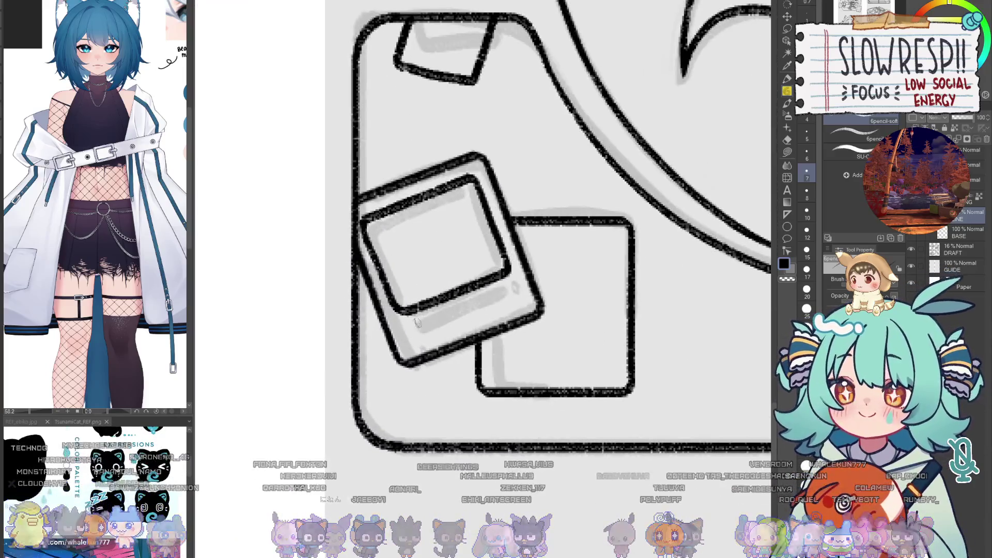
{"action": "scroll", "coordinate": [418, 356], "scroll_direction": "down", "scroll_amount": 4}
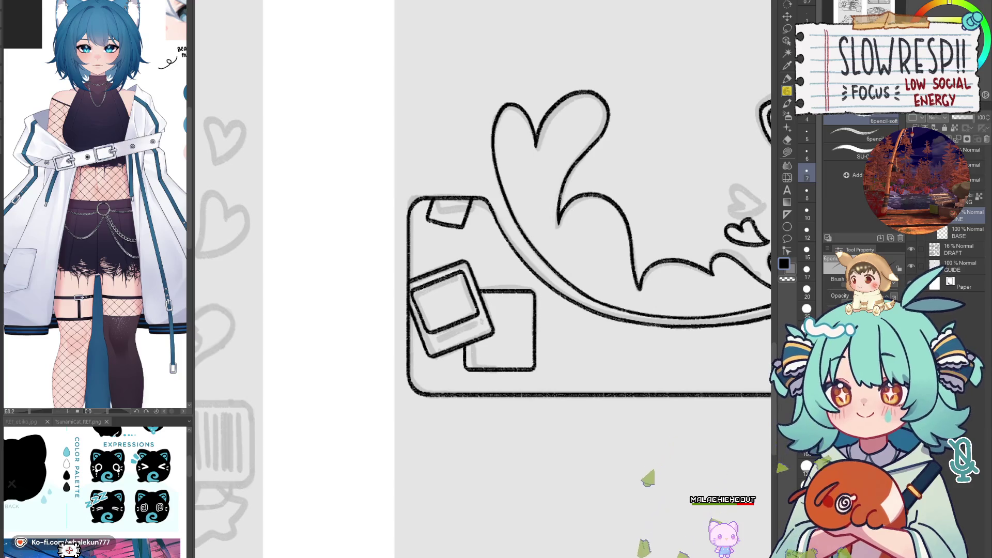
Step: Redraw the ramp's left edge in mirrored view, then undo both ramp strokes
{"action": "scroll", "coordinate": [755, 124], "scroll_direction": "right", "scroll_amount": 5}
{"action": "scroll", "coordinate": [601, 258], "scroll_direction": "up", "scroll_amount": 2}
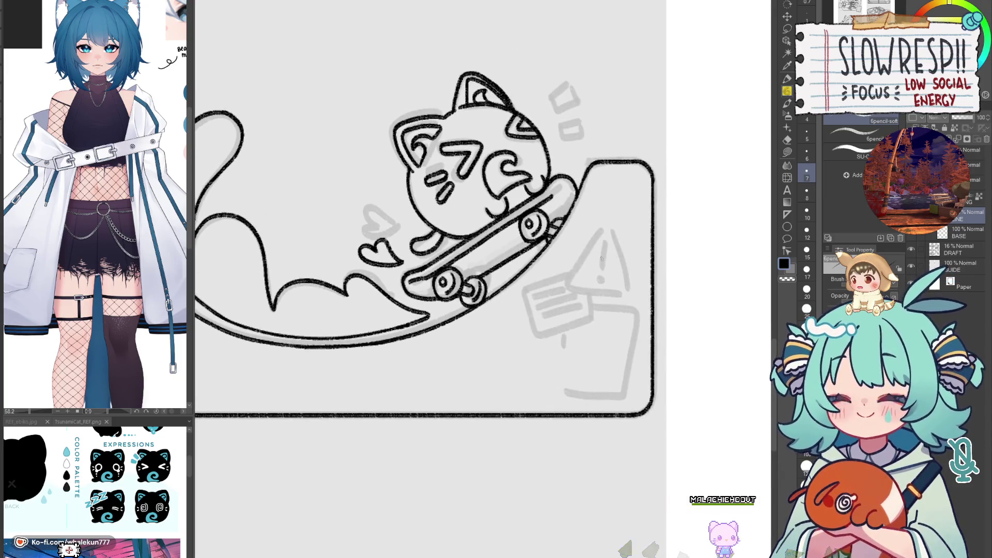
{"action": "key", "text": "h"}
{"action": "scroll", "coordinate": [514, 212], "scroll_direction": "up", "scroll_amount": 4}
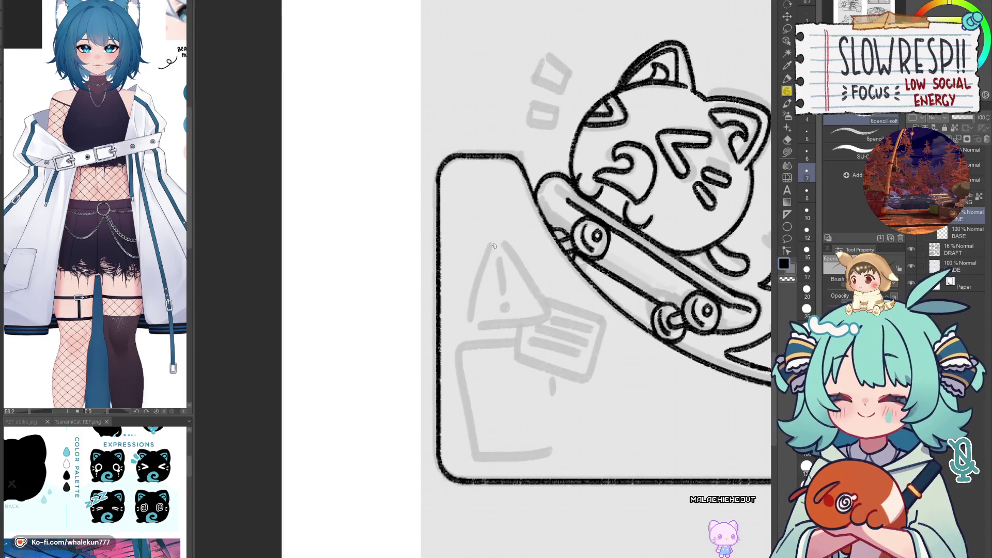
{"action": "key", "text": "ctrl+z"}
{"action": "left_click_drag", "start_coordinate": [471, 326], "coordinate": [490, 246]}
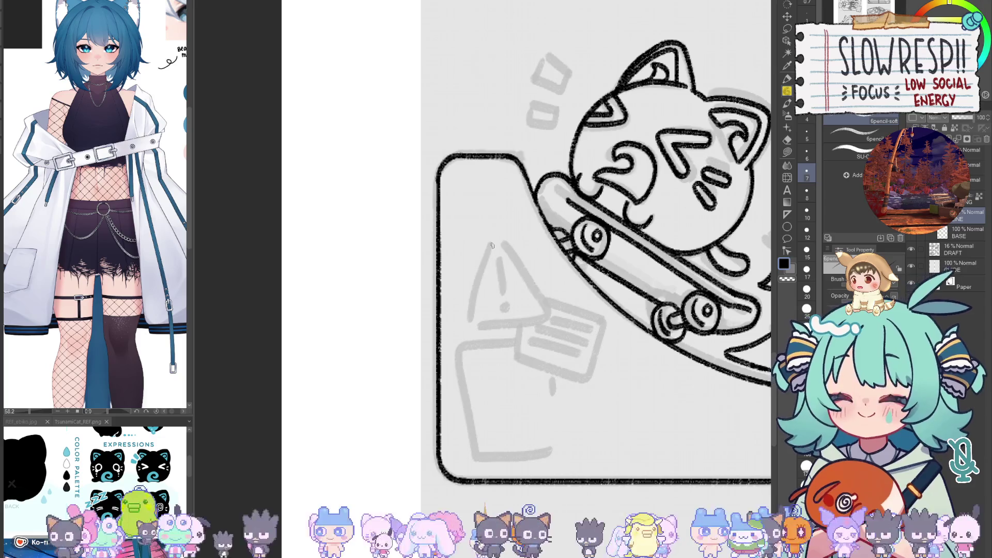
{"action": "key", "text": "ctrl+z"}
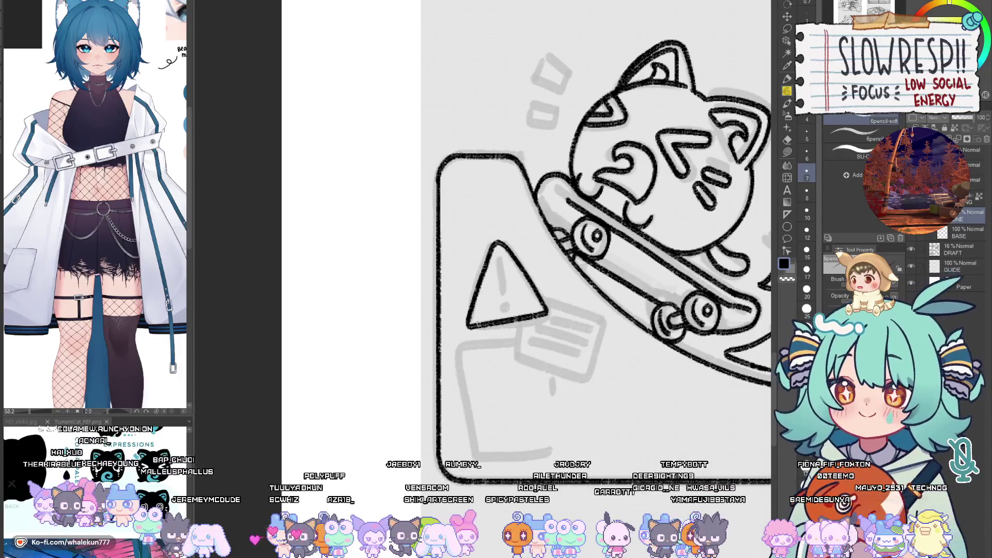
Step: Ink the note card's bottom edge beside the ramp in normal view
{"action": "left_click_drag", "start_coordinate": [517, 222], "coordinate": [484, 252]}
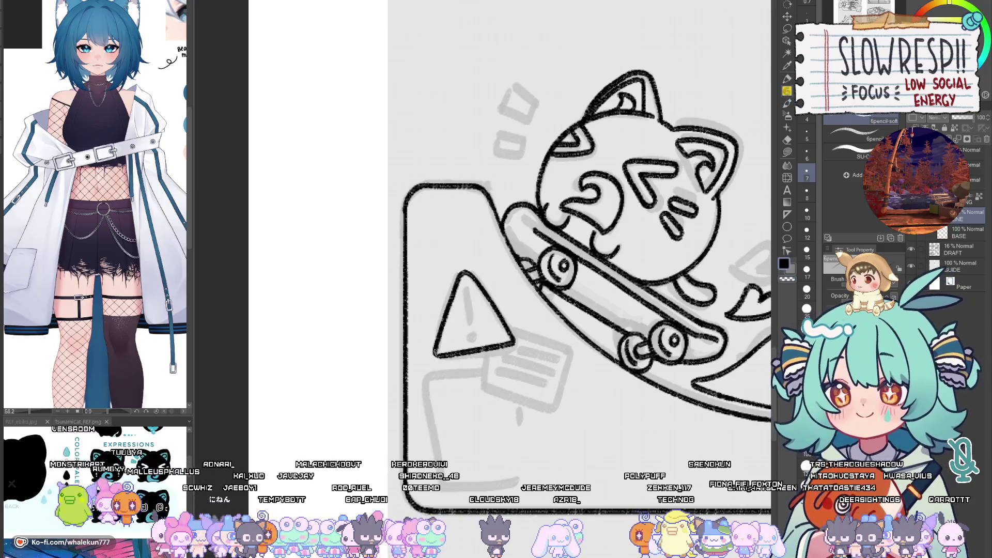
{"action": "left_click_drag", "start_coordinate": [450, 352], "coordinate": [445, 316]}
{"action": "key", "text": "h"}
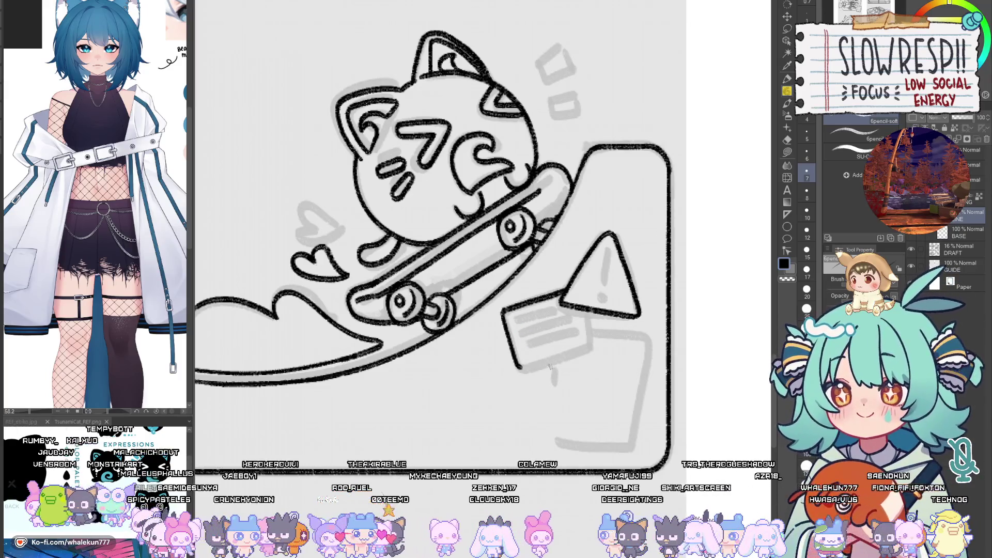
{"action": "left_click_drag", "start_coordinate": [521, 367], "coordinate": [595, 345]}
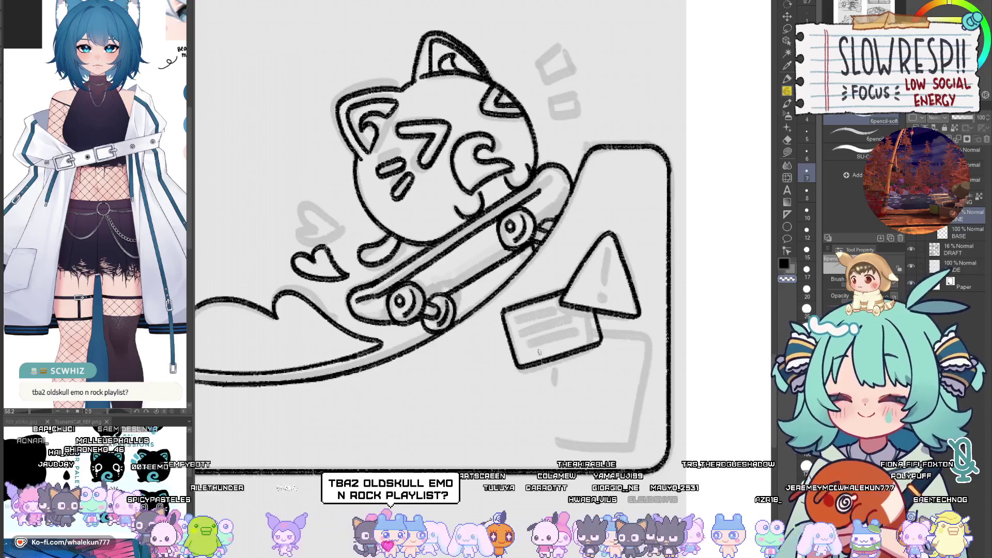
{"action": "left_click_drag", "start_coordinate": [595, 341], "coordinate": [572, 288]}
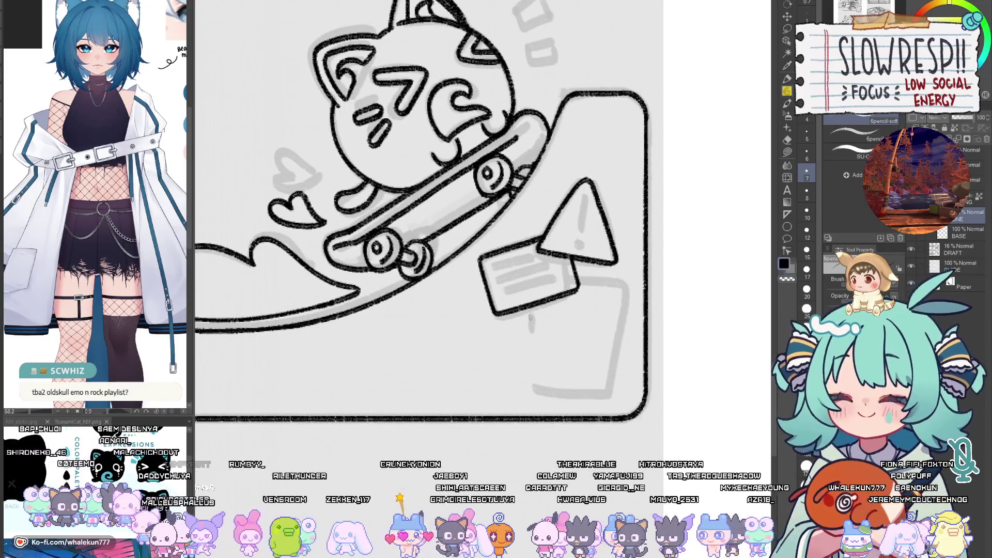
{"action": "left_click_drag", "start_coordinate": [522, 373], "coordinate": [537, 397]}
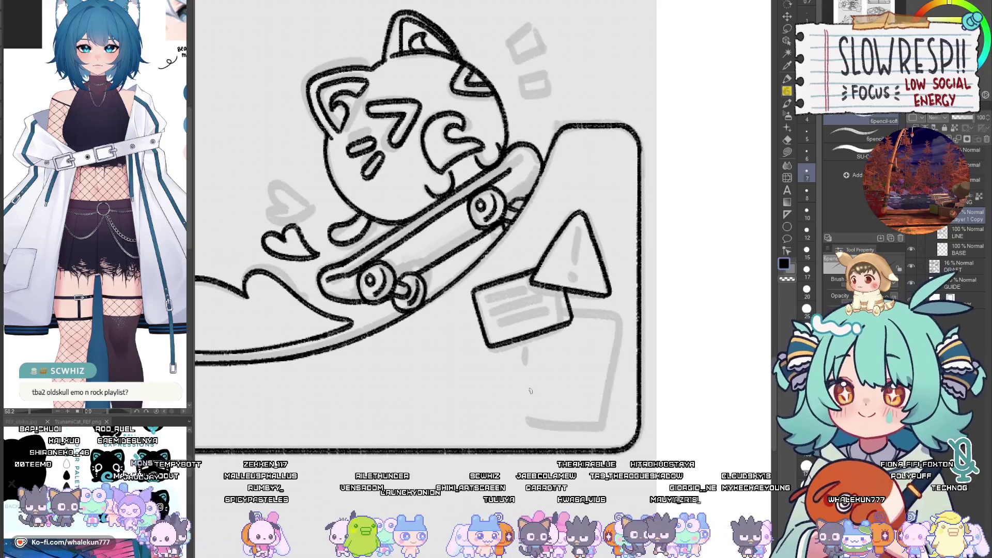
Step: Duplicate the rectangle outline to the lower right, rotate it, and erase lines under the note card
{"action": "key", "text": "k"}
{"action": "mouse_move", "coordinate": [573, 361]}
{"action": "left_mouse_down"}
{"action": "mouse_move", "coordinate": [284, 382]}
{"action": "mouse_move", "coordinate": [558, 385]}
{"action": "mouse_move", "coordinate": [611, 400]}
{"action": "left_mouse_up"}
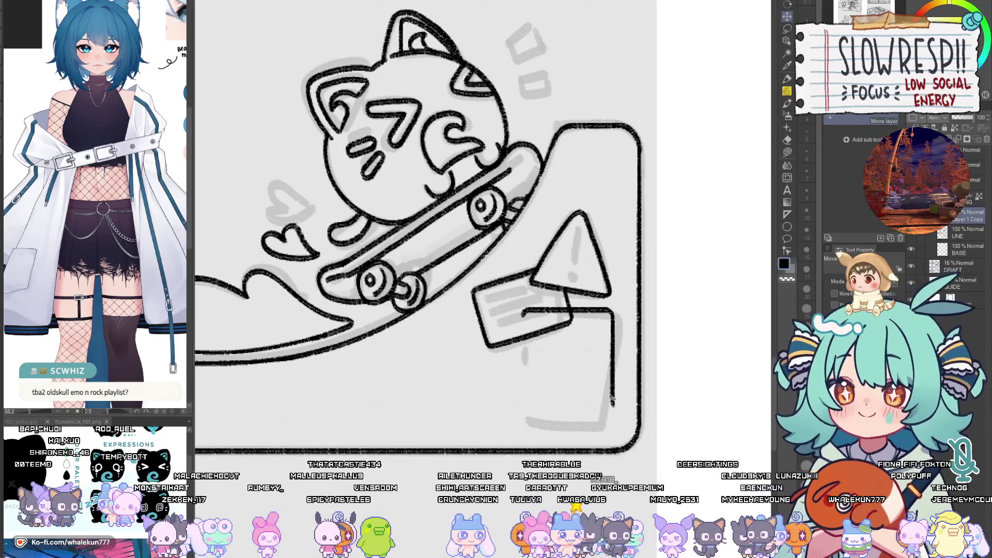
{"action": "key", "text": "ctrl+c"}
{"action": "key", "text": "ctrl+v"}
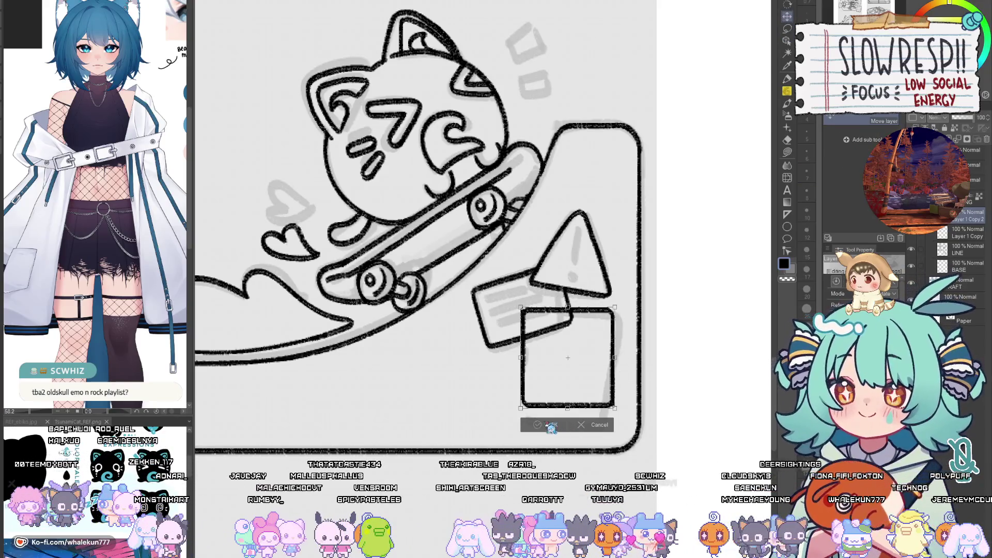
{"action": "left_click_drag", "start_coordinate": [585, 416], "coordinate": [632, 379]}
{"action": "key", "text": "ctrl+t"}
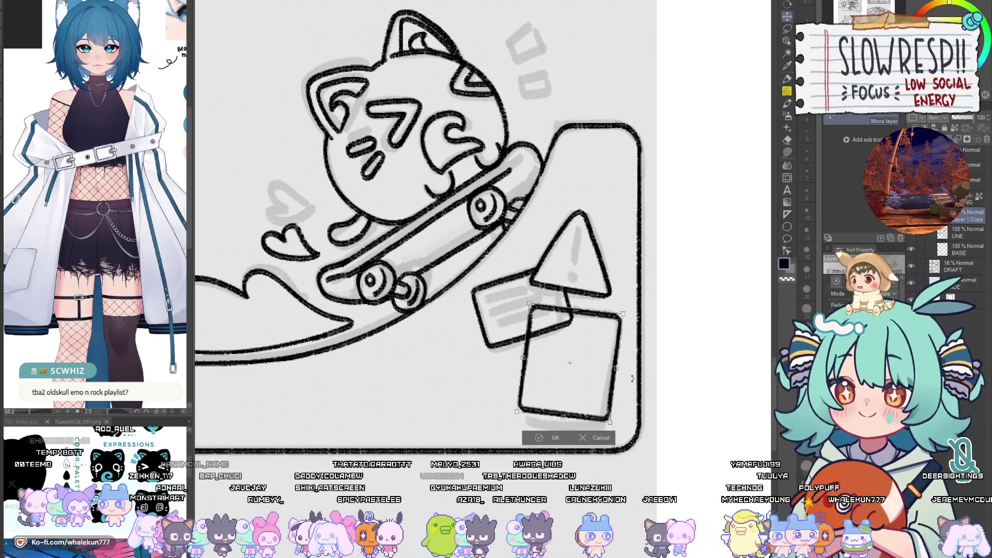
{"action": "key", "text": "Return"}
{"action": "key", "text": "e"}
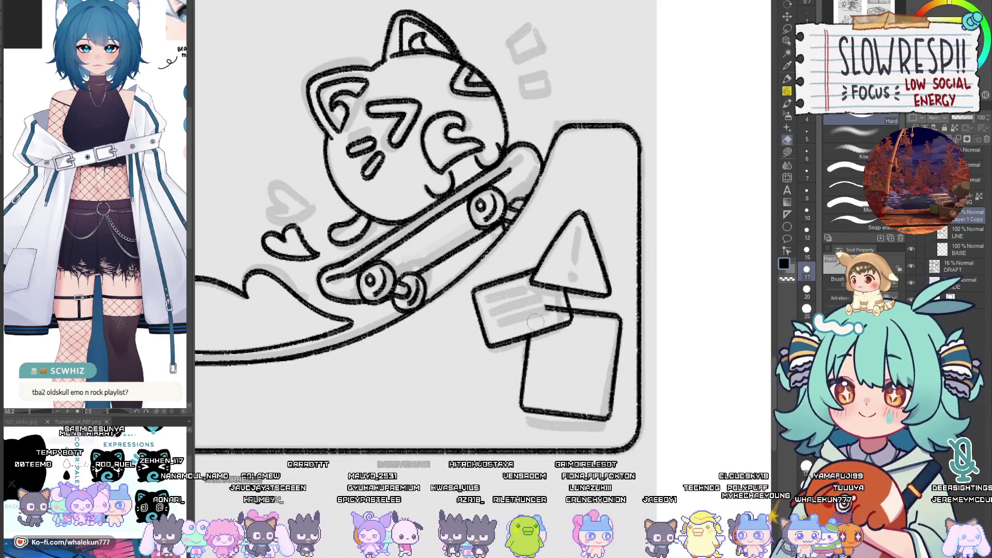
{"action": "left_click_drag", "start_coordinate": [557, 309], "coordinate": [575, 309]}
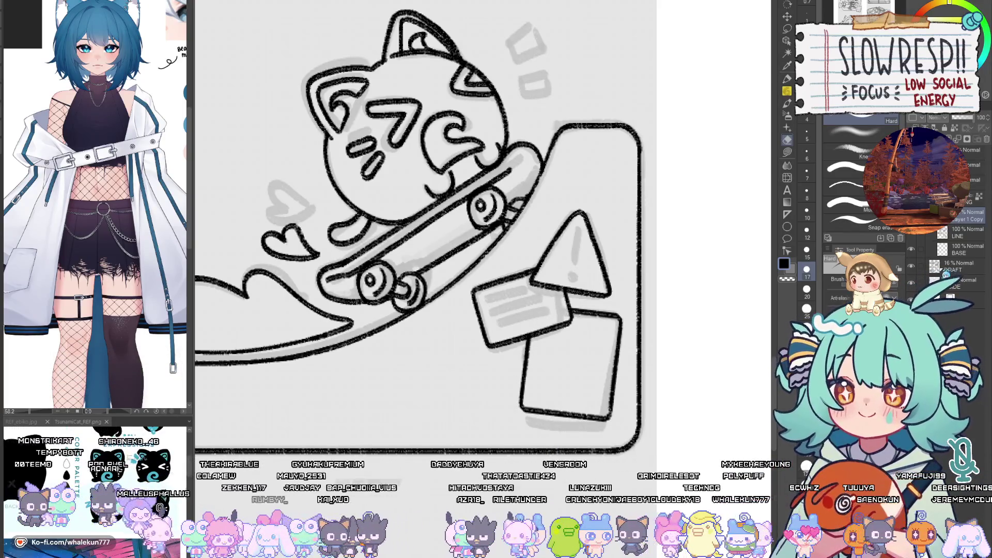
{"action": "scroll", "coordinate": [577, 445], "scroll_direction": "down", "scroll_amount": 5}
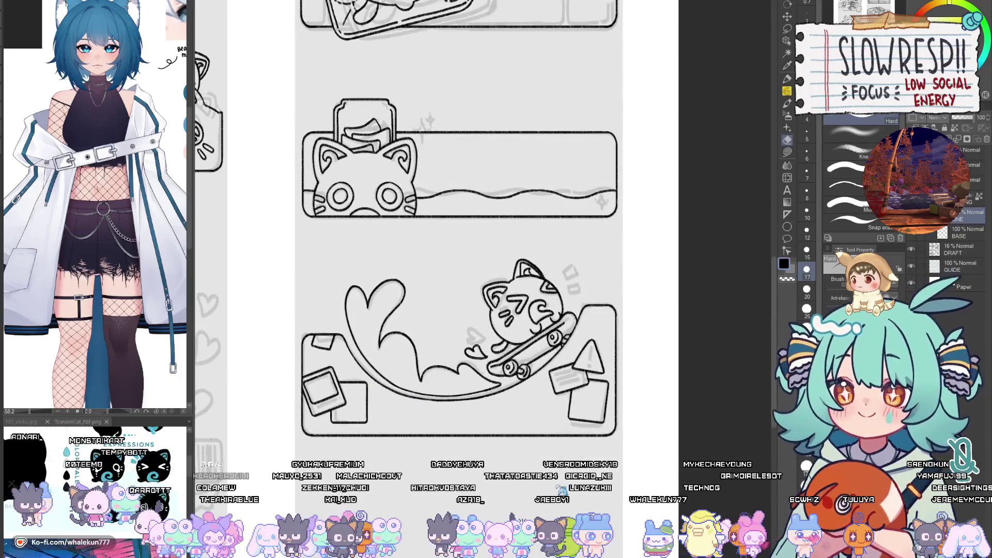
Step: Show the draft layer, toggle the LINE layer back on, take the soft pencil, and zoom into the keychain panel
{"action": "scroll", "coordinate": [460, 222], "scroll_direction": "down", "scroll_amount": 2}
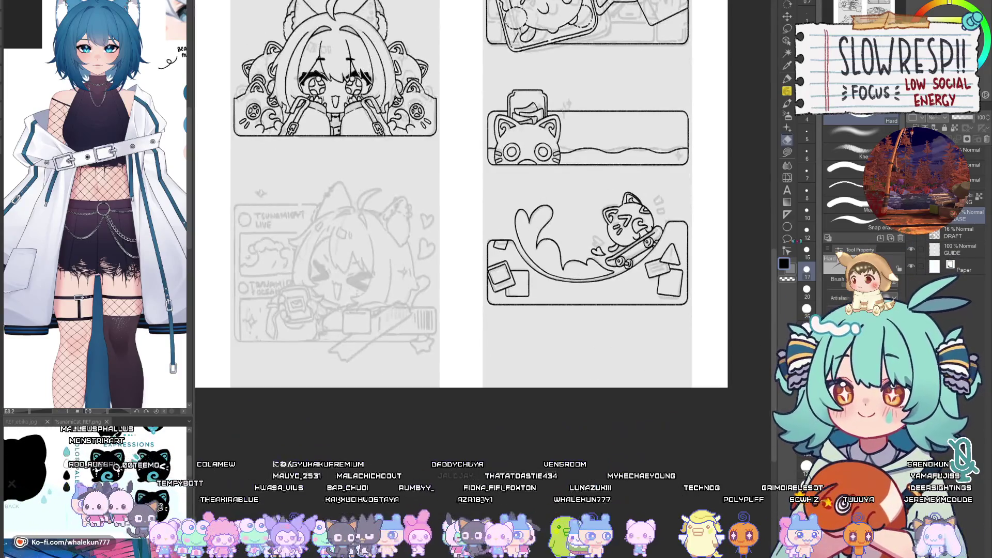
{"action": "scroll", "coordinate": [669, 321], "scroll_direction": "down", "scroll_amount": 4}
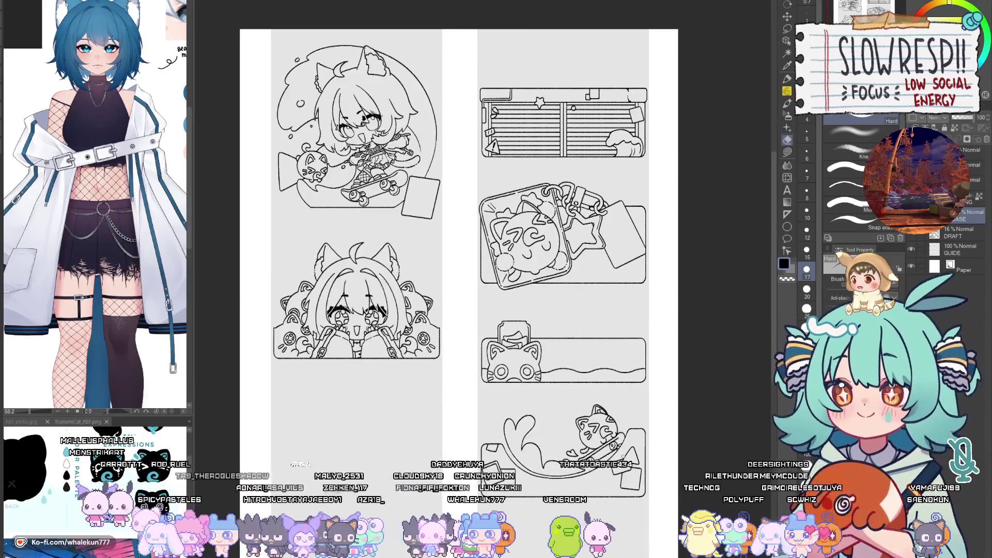
{"action": "left_click", "coordinate": [911, 233]}
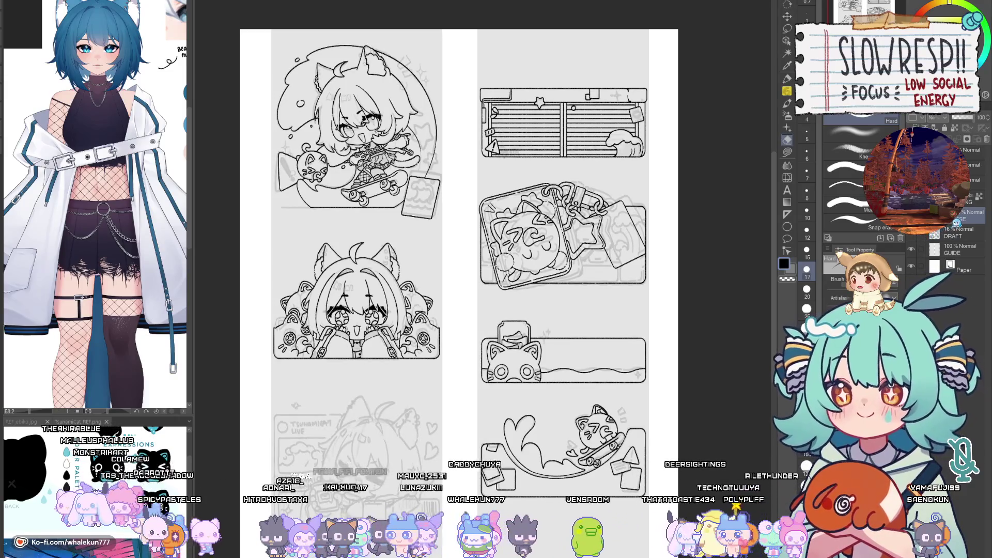
{"action": "left_click", "coordinate": [911, 201]}
{"action": "left_click", "coordinate": [911, 202]}
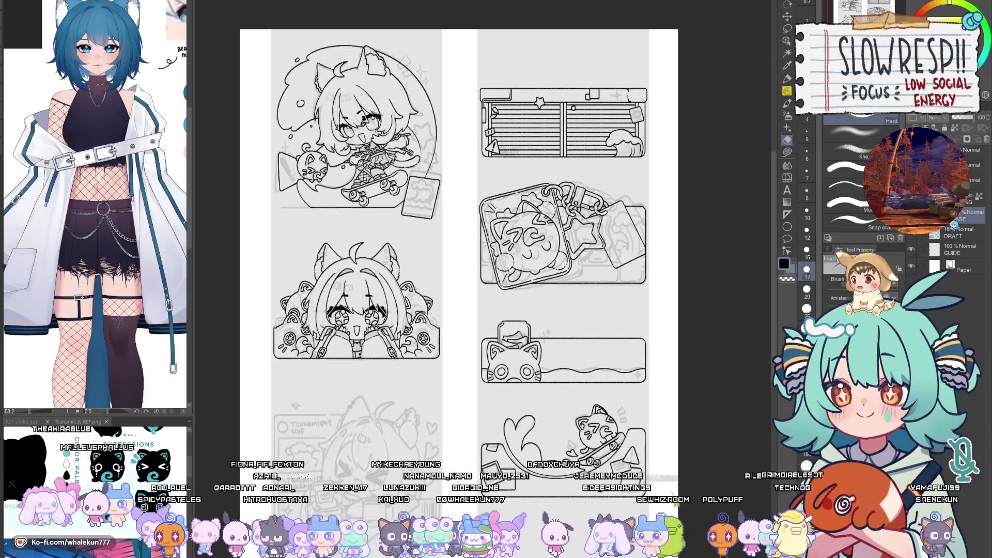
{"action": "key", "text": "p"}
{"action": "scroll", "coordinate": [568, 258], "scroll_direction": "up", "scroll_amount": 5}
{"action": "left_click_drag", "start_coordinate": [574, 321], "coordinate": [631, 321]}
{"action": "scroll", "coordinate": [631, 321], "scroll_direction": "down", "scroll_amount": 3}
{"action": "scroll", "coordinate": [541, 283], "scroll_direction": "up", "scroll_amount": 3}
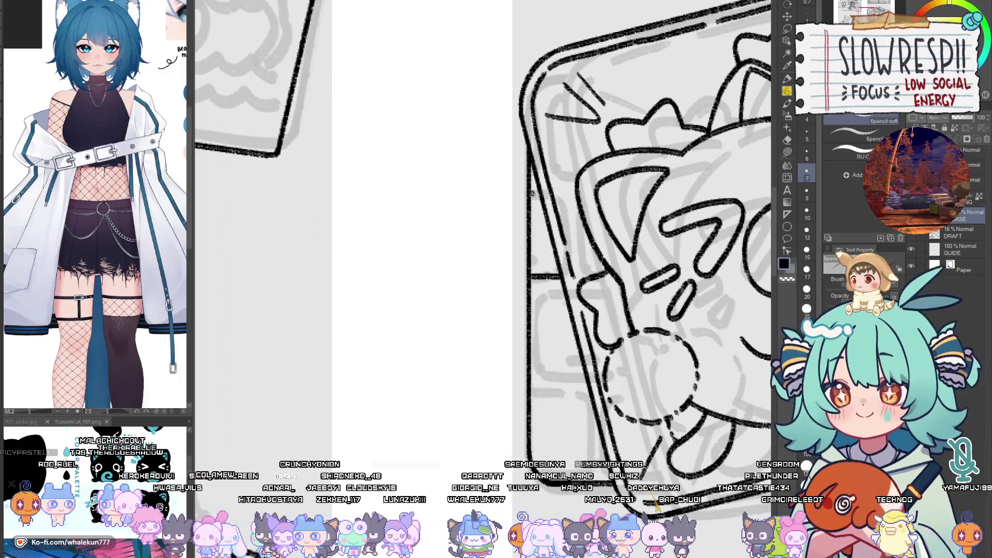
Step: Undo a misplaced vertical stroke beside the phone and remove an accidentally added layer
{"action": "left_click_drag", "start_coordinate": [538, 261], "coordinate": [577, 274]}
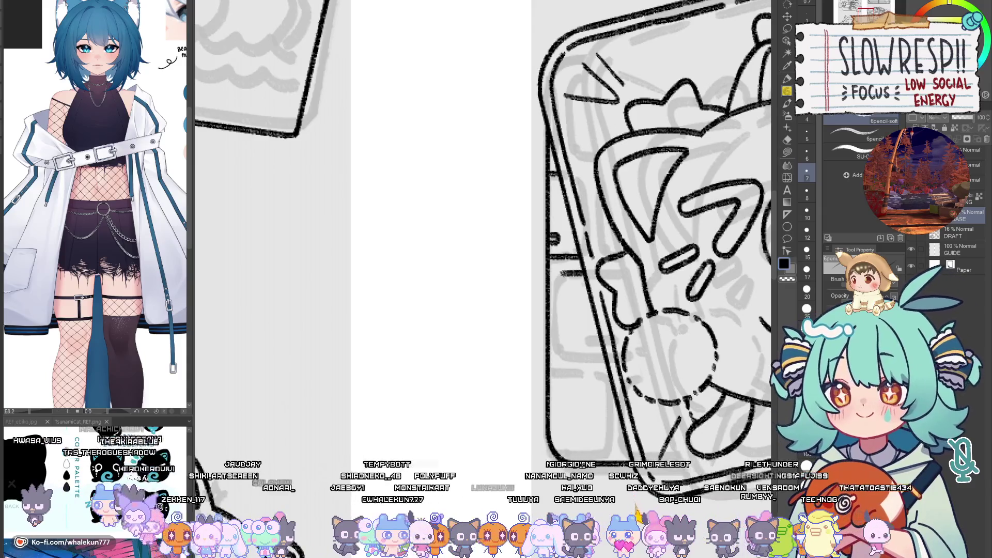
{"action": "left_click_drag", "start_coordinate": [558, 348], "coordinate": [557, 285]}
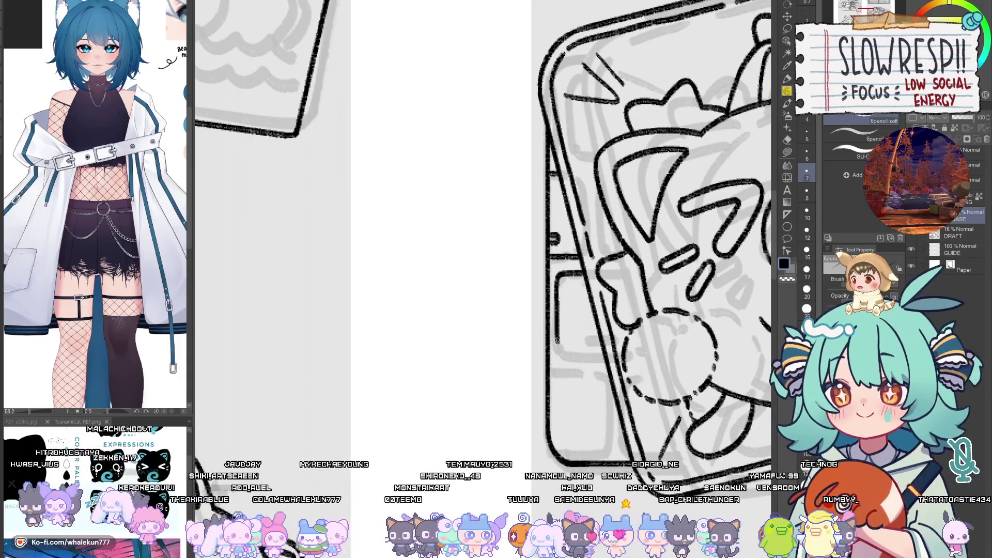
{"action": "key", "text": "ctrl+z"}
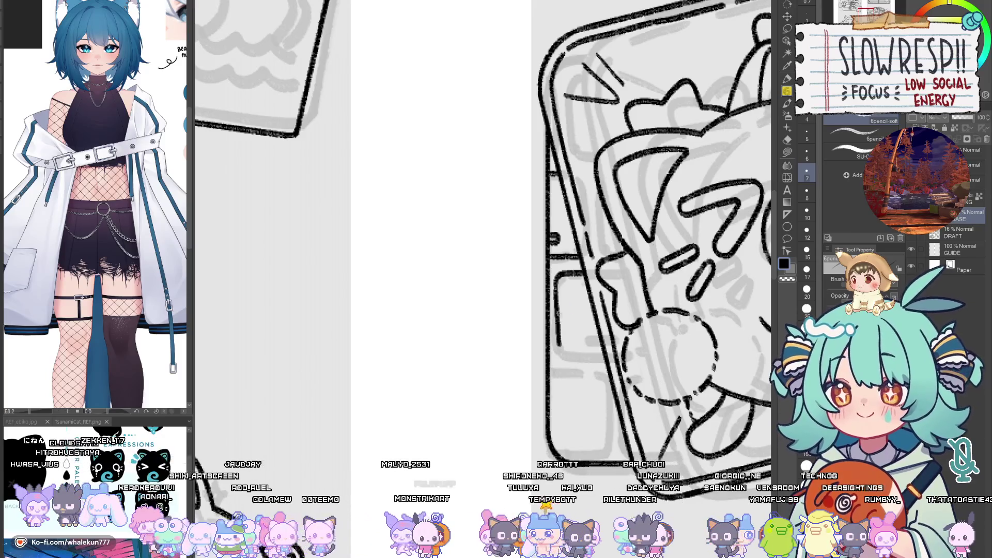
{"action": "key", "text": "ctrl+z"}
{"action": "left_click_drag", "start_coordinate": [486, 279], "coordinate": [444, 305]}
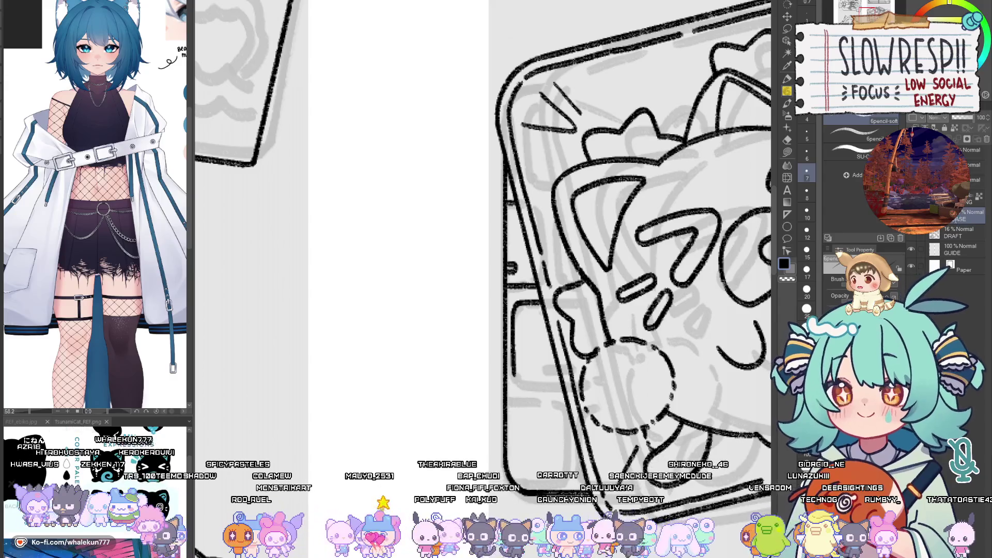
{"action": "key", "text": "ctrl+shift+n"}
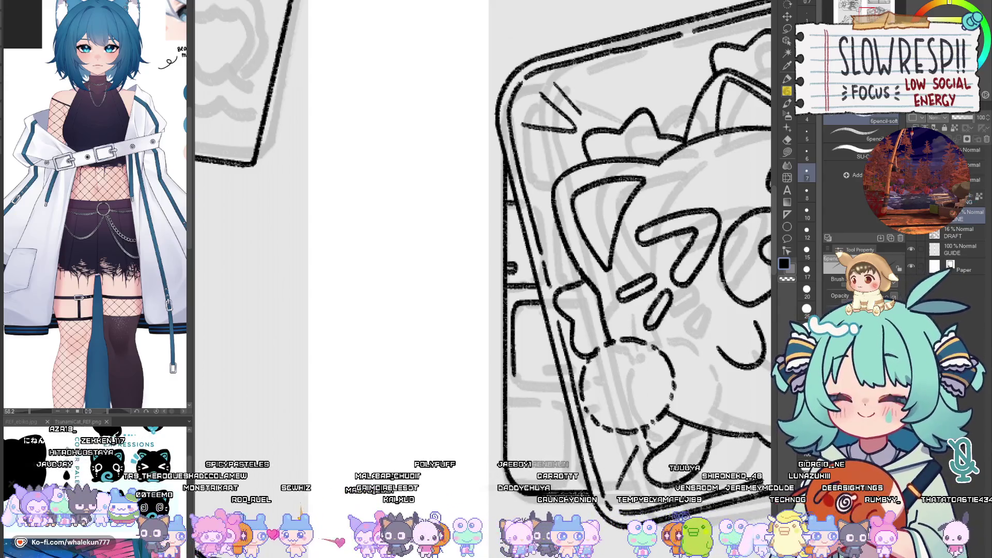
{"action": "key", "text": "ctrl+z"}
Step: Extend the box's short line right and down and its bottom line to meet the side
{"action": "left_click_drag", "start_coordinate": [522, 396], "coordinate": [570, 335]}
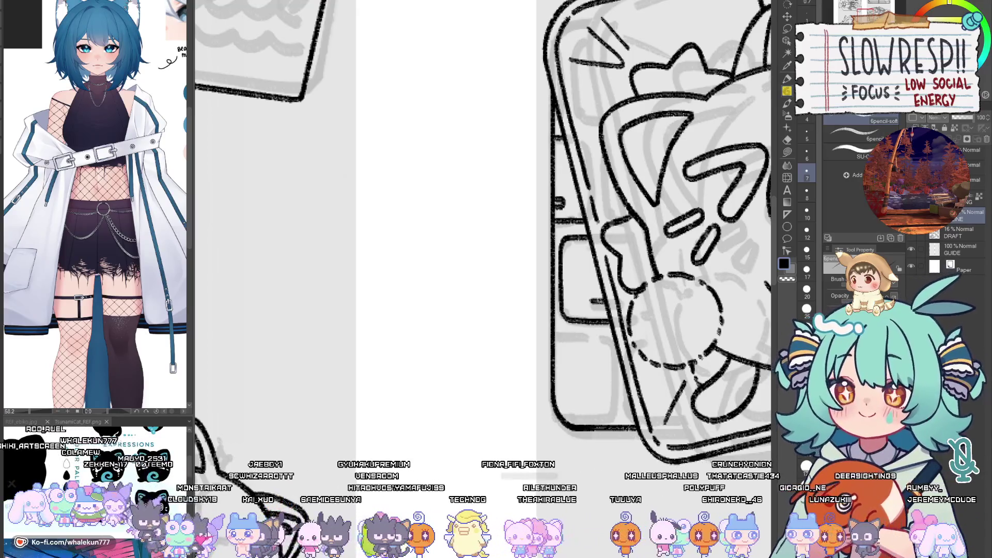
{"action": "left_click_drag", "start_coordinate": [589, 305], "coordinate": [626, 268]}
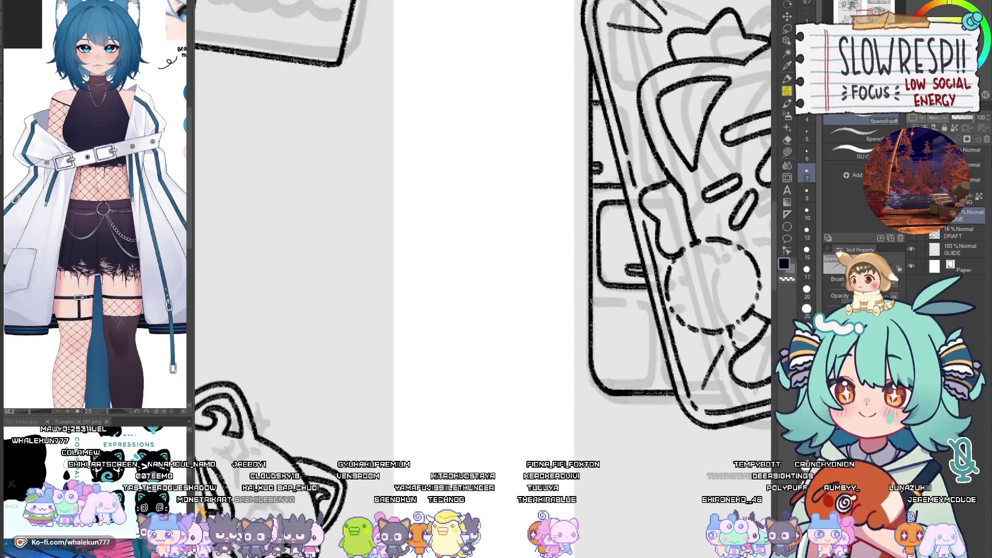
{"action": "mouse_move", "coordinate": [626, 304]}
{"action": "left_mouse_down"}
{"action": "mouse_move", "coordinate": [652, 345]}
{"action": "mouse_move", "coordinate": [690, 325]}
{"action": "left_mouse_up"}
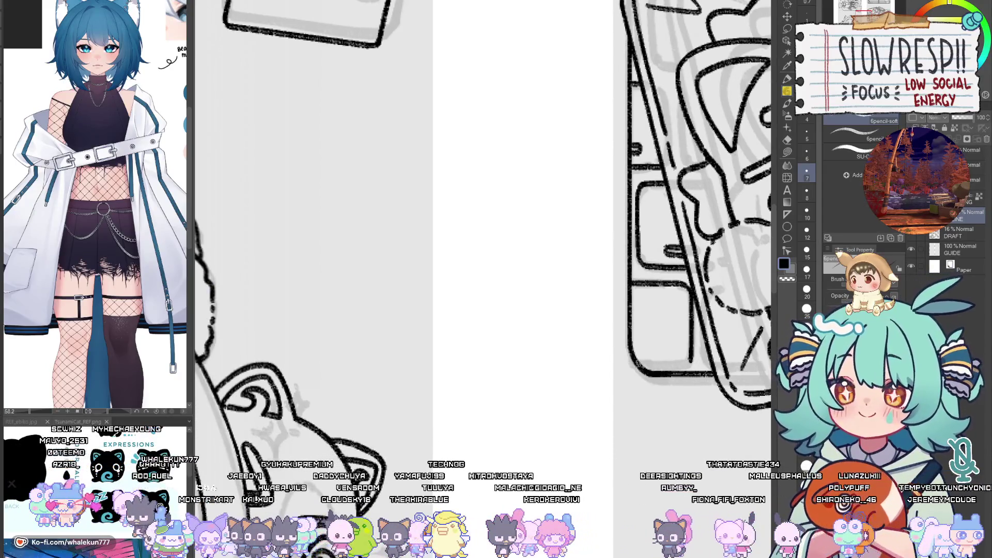
{"action": "mouse_move", "coordinate": [640, 363]}
{"action": "left_mouse_down"}
{"action": "mouse_move", "coordinate": [691, 361]}
{"action": "mouse_move", "coordinate": [614, 368]}
{"action": "left_mouse_up"}
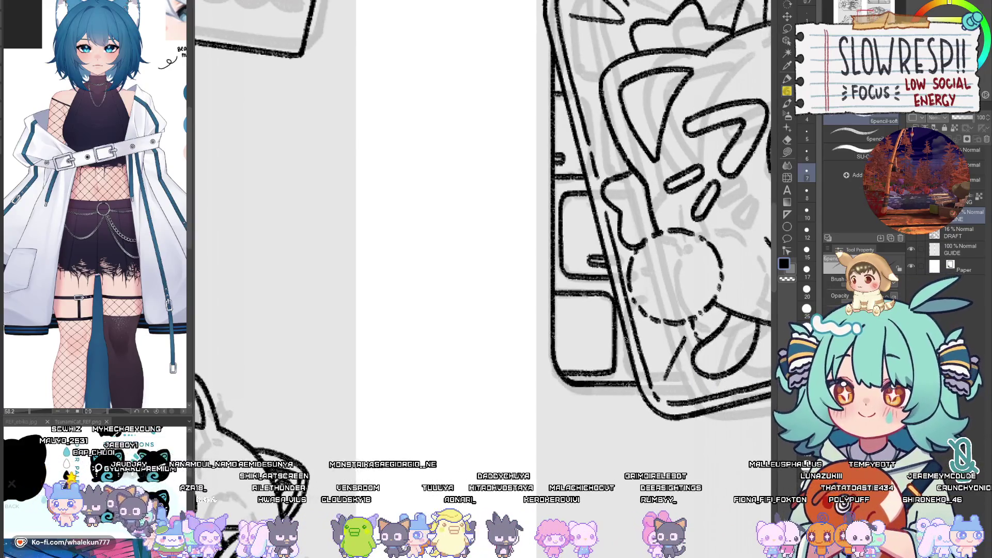
{"action": "mouse_move", "coordinate": [634, 373]}
{"action": "left_mouse_down"}
{"action": "mouse_move", "coordinate": [656, 348]}
{"action": "mouse_move", "coordinate": [532, 403]}
{"action": "mouse_move", "coordinate": [333, 384]}
{"action": "mouse_move", "coordinate": [554, 383]}
{"action": "mouse_move", "coordinate": [480, 408]}
{"action": "mouse_move", "coordinate": [331, 408]}
{"action": "mouse_move", "coordinate": [557, 370]}
{"action": "left_mouse_up"}
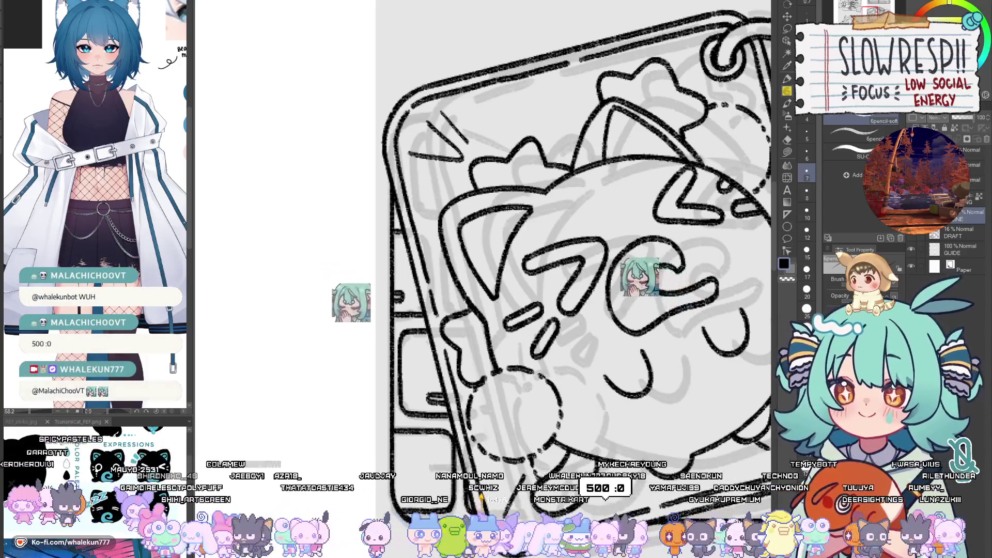
{"action": "left_click_drag", "start_coordinate": [517, 258], "coordinate": [408, 171]}
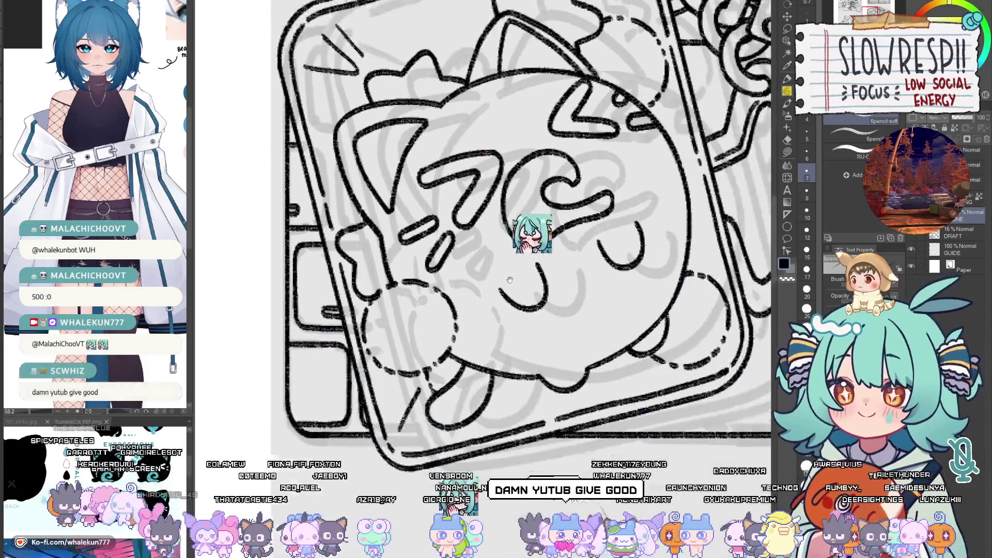
{"action": "left_click_drag", "start_coordinate": [594, 404], "coordinate": [540, 413]}
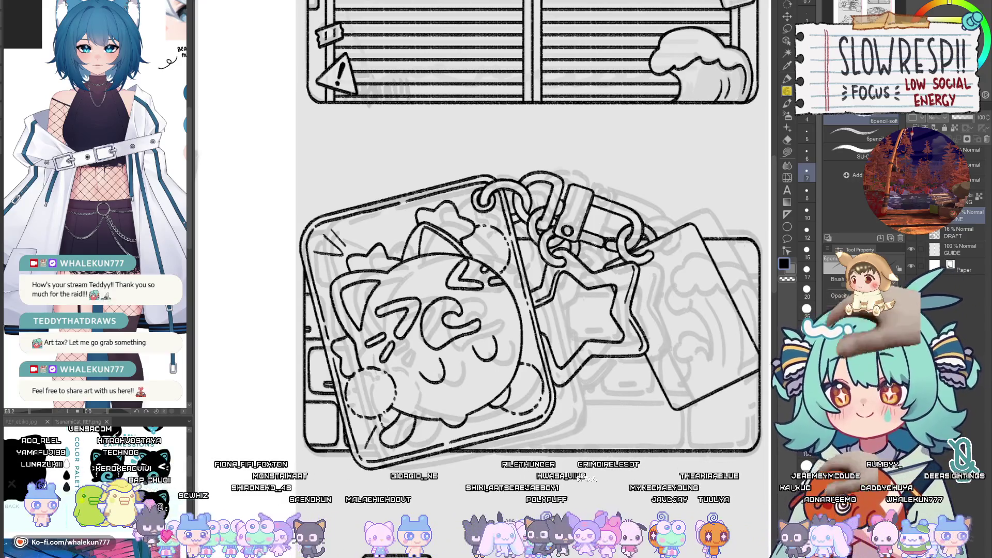
Step: Zoom out and place a horizontal Linear ruler along the keychain box's bottom edge
{"action": "key", "text": "ctrl+0"}
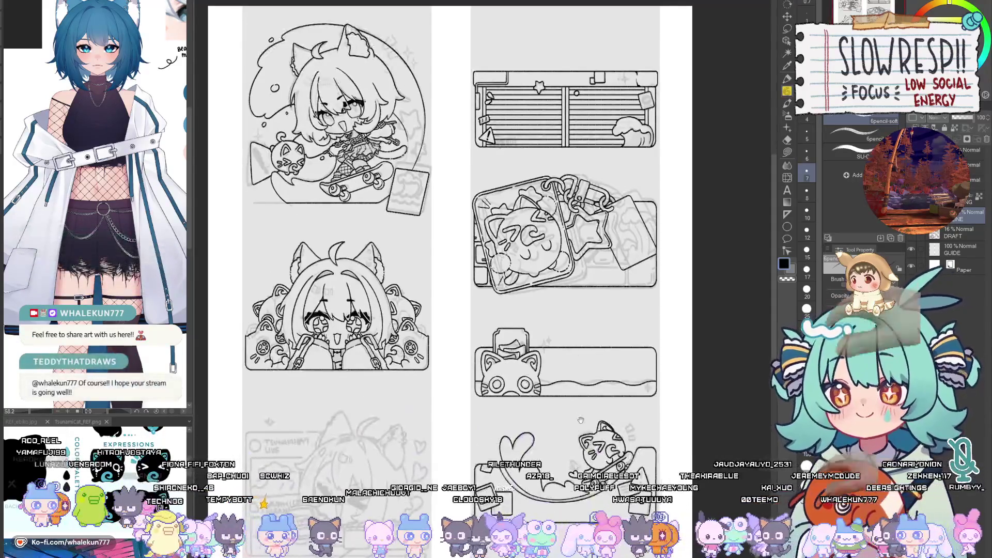
{"action": "scroll", "coordinate": [569, 244], "scroll_direction": "up", "scroll_amount": 5}
{"action": "scroll", "coordinate": [569, 269], "scroll_direction": "down", "scroll_amount": 2}
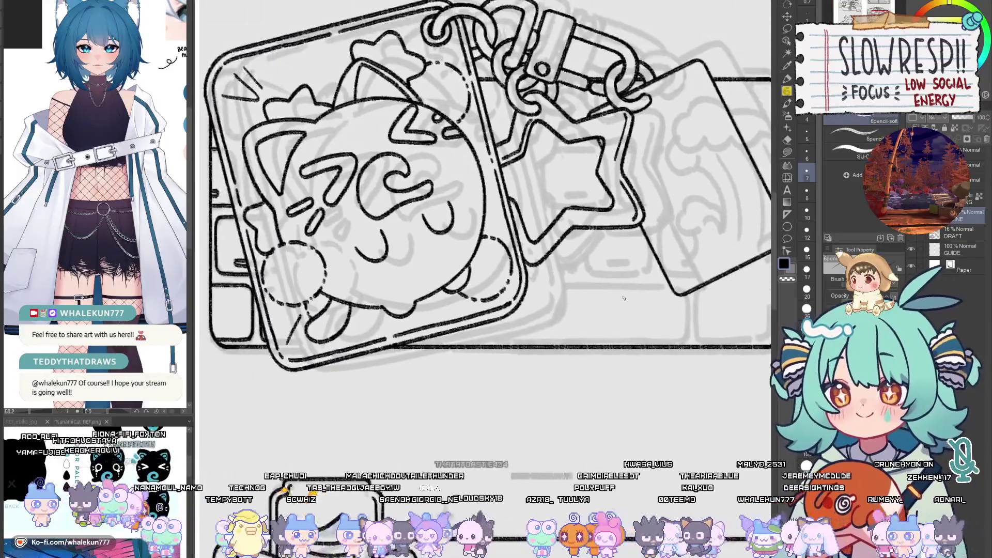
{"action": "key", "text": "u"}
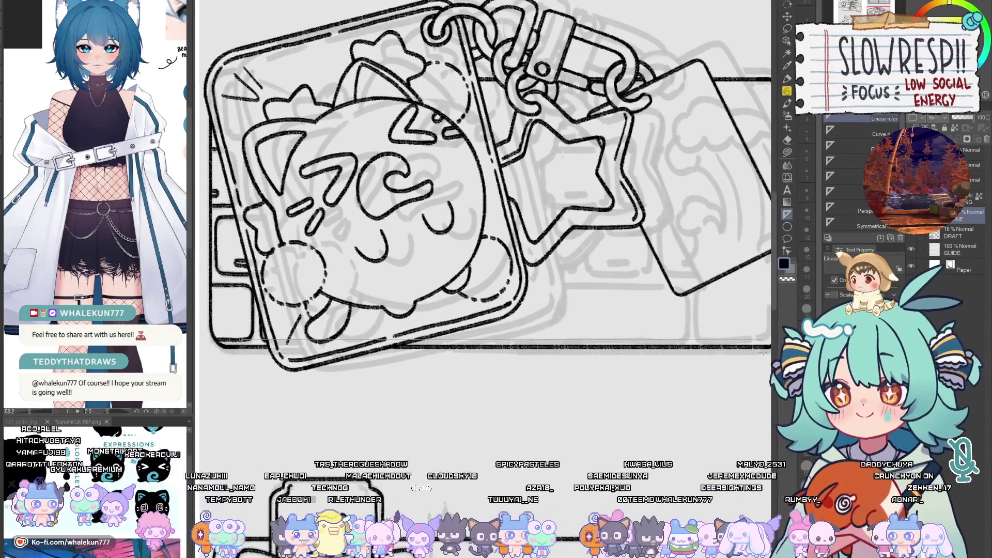
{"action": "left_click_drag", "start_coordinate": [764, 354], "coordinate": [728, 350]}
{"action": "left_click_drag", "start_coordinate": [465, 303], "coordinate": [664, 301]}
{"action": "scroll", "coordinate": [496, 282], "scroll_direction": "right", "scroll_amount": 8}
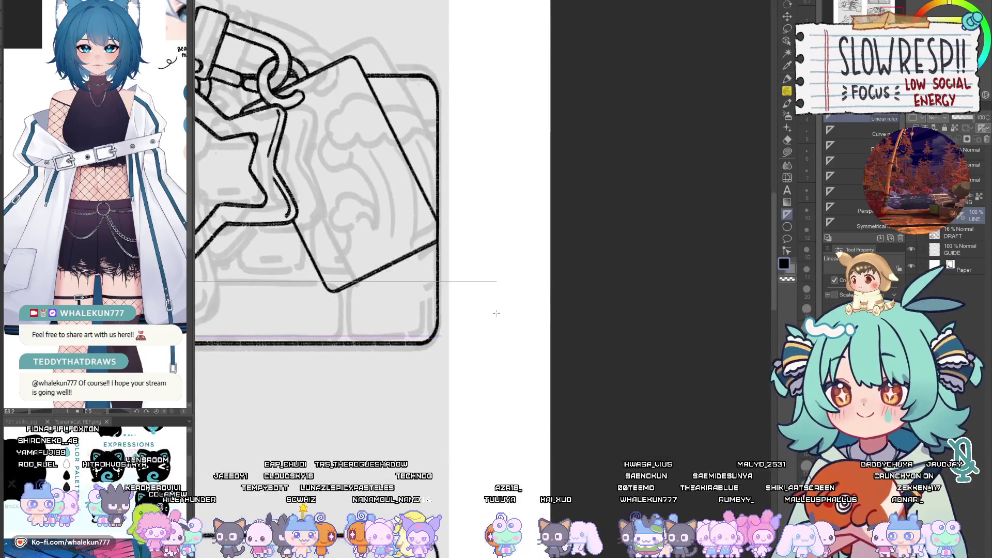
{"action": "scroll", "coordinate": [395, 344], "scroll_direction": "left", "scroll_amount": 8}
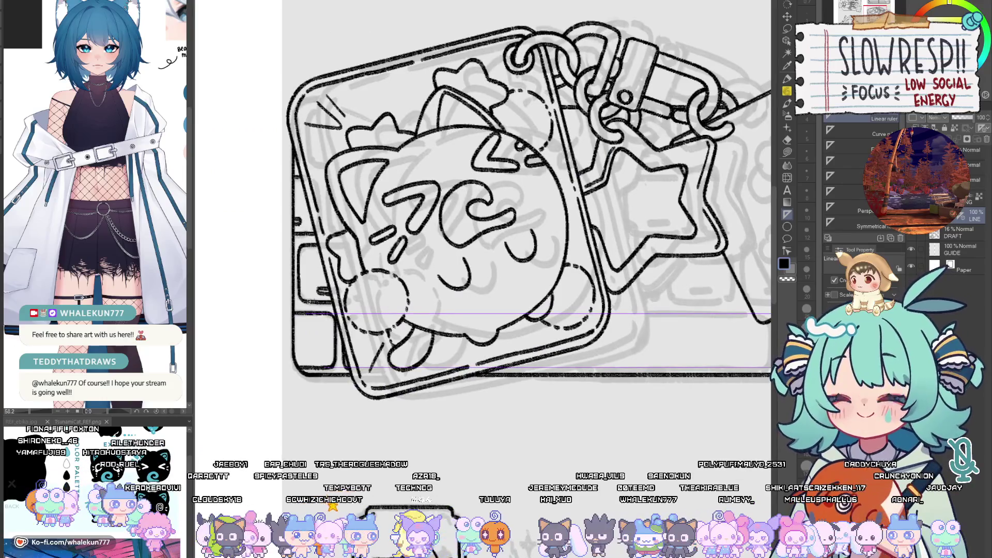
{"action": "scroll", "coordinate": [718, 326], "scroll_direction": "right", "scroll_amount": 3}
{"action": "scroll", "coordinate": [474, 328], "scroll_direction": "left", "scroll_amount": 3}
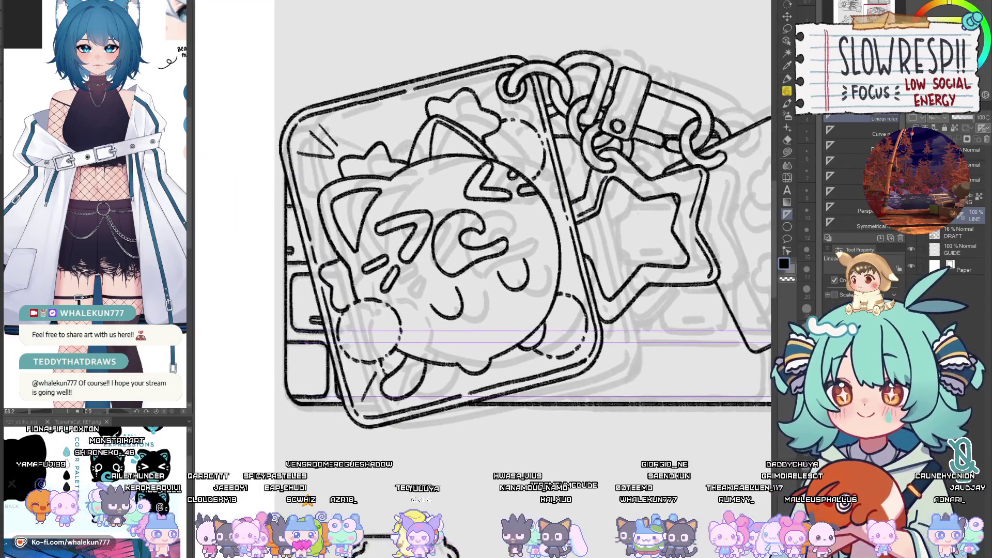
{"action": "scroll", "coordinate": [473, 328], "scroll_direction": "right", "scroll_amount": 2}
{"action": "scroll", "coordinate": [703, 307], "scroll_direction": "right", "scroll_amount": 2}
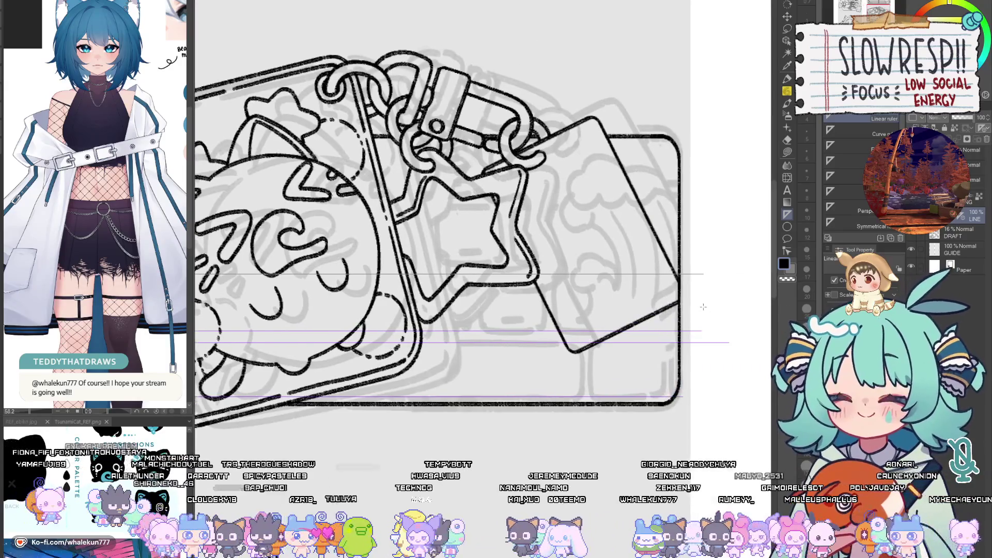
{"action": "left_click_drag", "start_coordinate": [500, 321], "coordinate": [683, 361]}
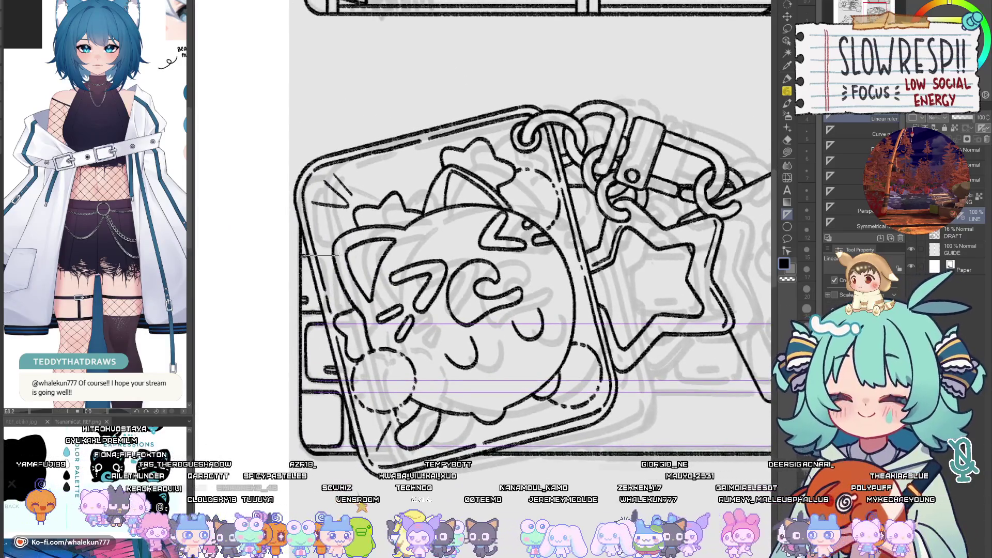
{"action": "scroll", "coordinate": [304, 255], "scroll_direction": "right", "scroll_amount": 7}
{"action": "scroll", "coordinate": [489, 298], "scroll_direction": "left", "scroll_amount": 6}
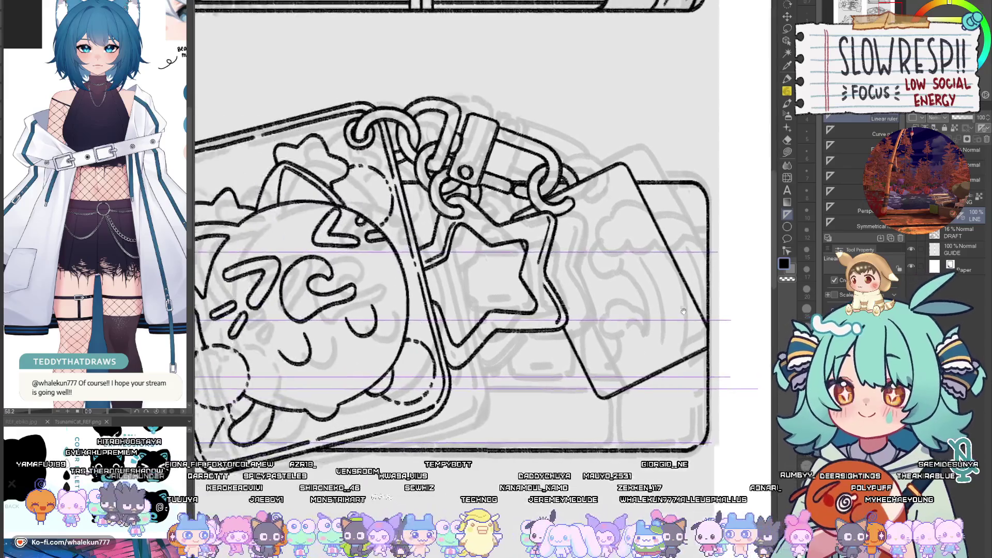
{"action": "scroll", "coordinate": [651, 315], "scroll_direction": "right", "scroll_amount": 4}
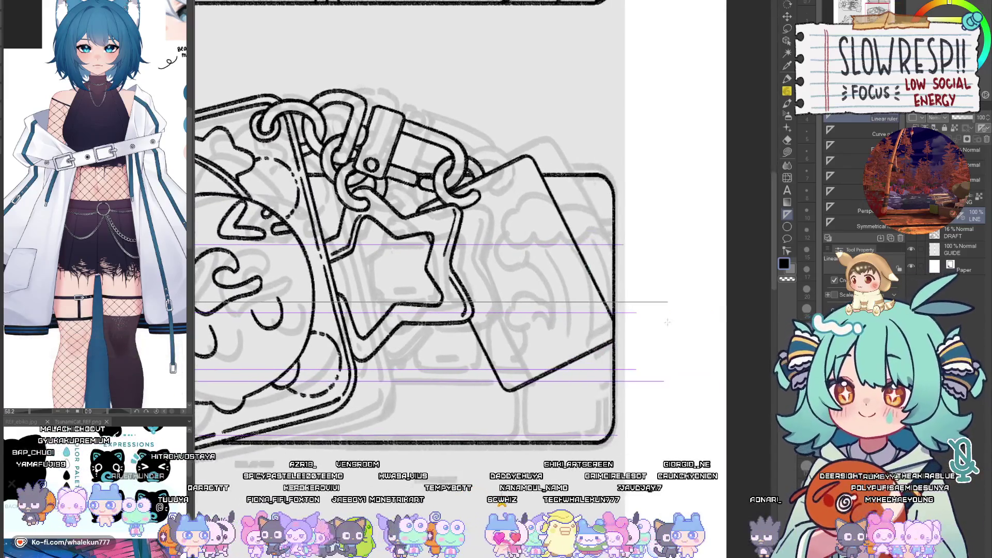
{"action": "scroll", "coordinate": [627, 315], "scroll_direction": "left", "scroll_amount": 1}
{"action": "scroll", "coordinate": [628, 315], "scroll_direction": "up", "scroll_amount": 1}
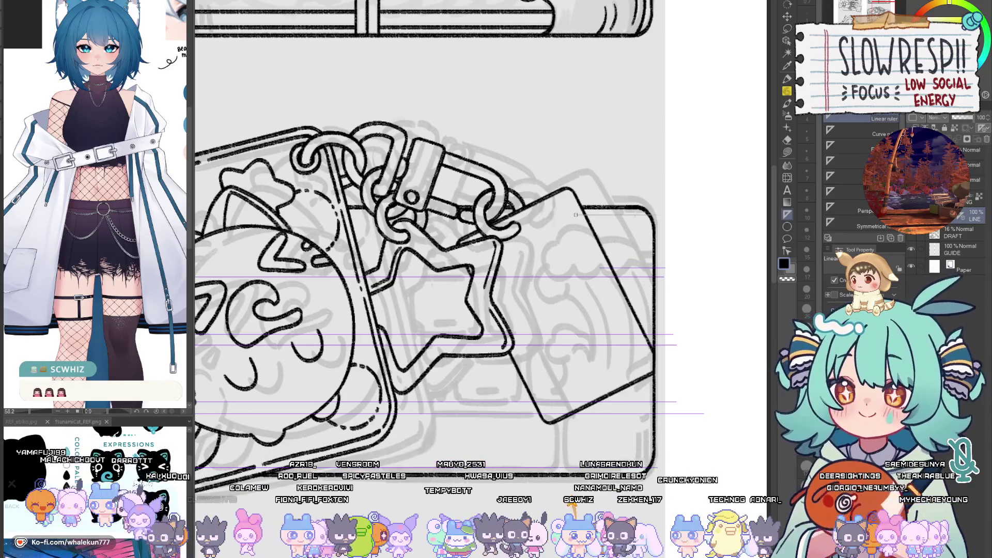
{"action": "left_click_drag", "start_coordinate": [614, 214], "coordinate": [664, 215]}
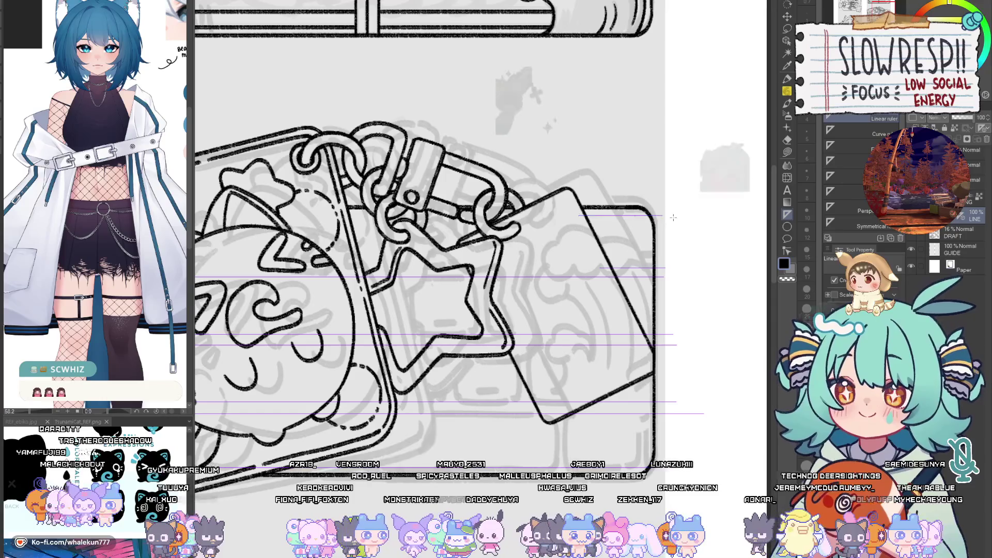
Step: Return to the pencil and mirror the canvas view to check the drawing
{"action": "key", "text": "p"}
{"action": "scroll", "coordinate": [620, 281], "scroll_direction": "down", "scroll_amount": 2}
{"action": "scroll", "coordinate": [620, 280], "scroll_direction": "left", "scroll_amount": 1}
{"action": "key", "text": "h"}
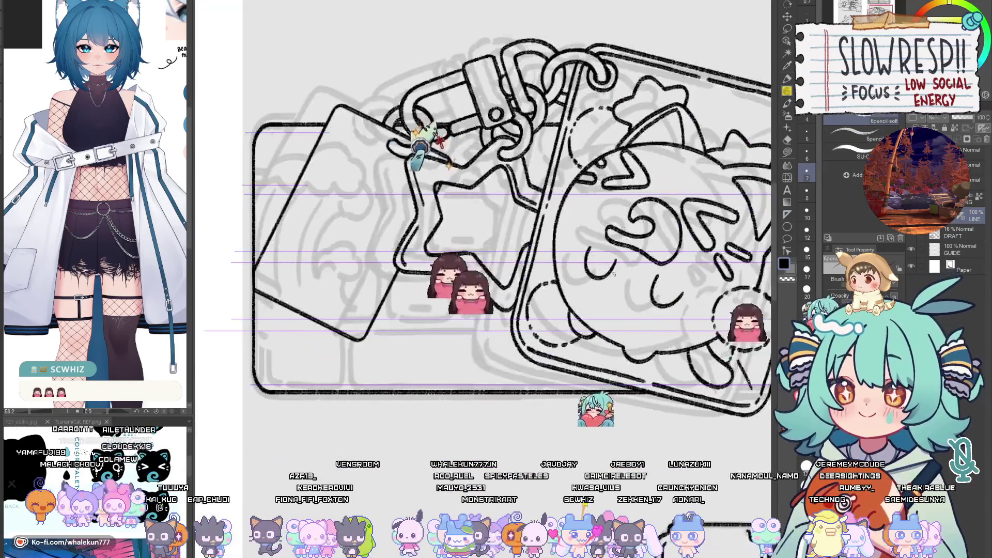
{"action": "key", "text": "h"}
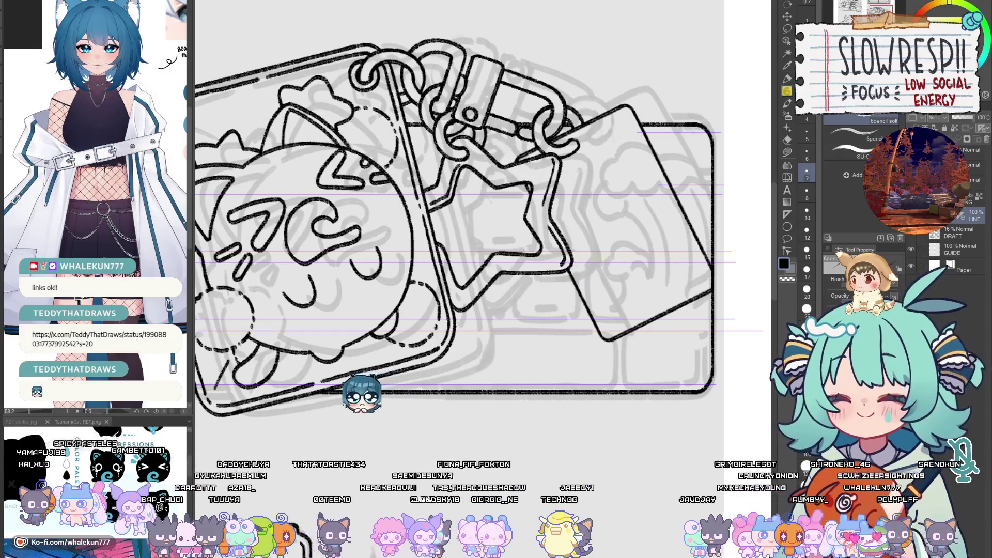
{"action": "key", "text": "alt+Tab"}
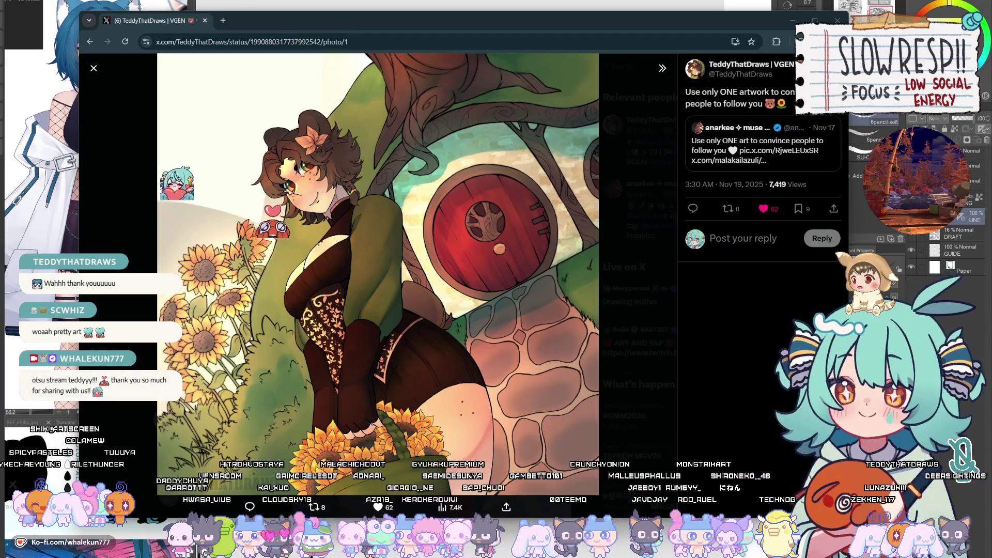
Step: Leave the viewer's X post and return to Clip Studio Paint with Alt+Tab
{"action": "key", "text": "alt+Tab"}
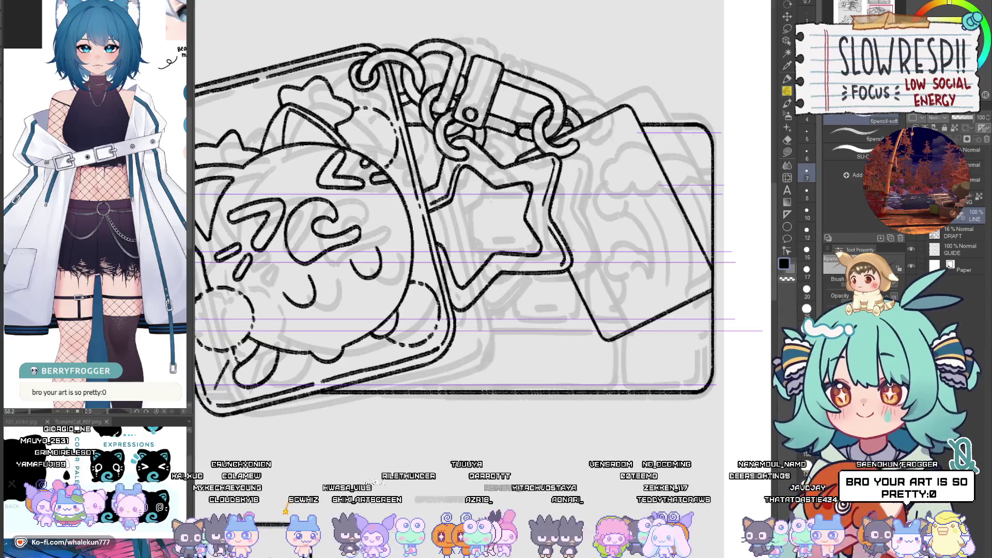
Step: Scroll the view down over the keychain cat and keyboard sketch
{"action": "scroll", "coordinate": [437, 218], "scroll_direction": "down", "scroll_amount": 3}
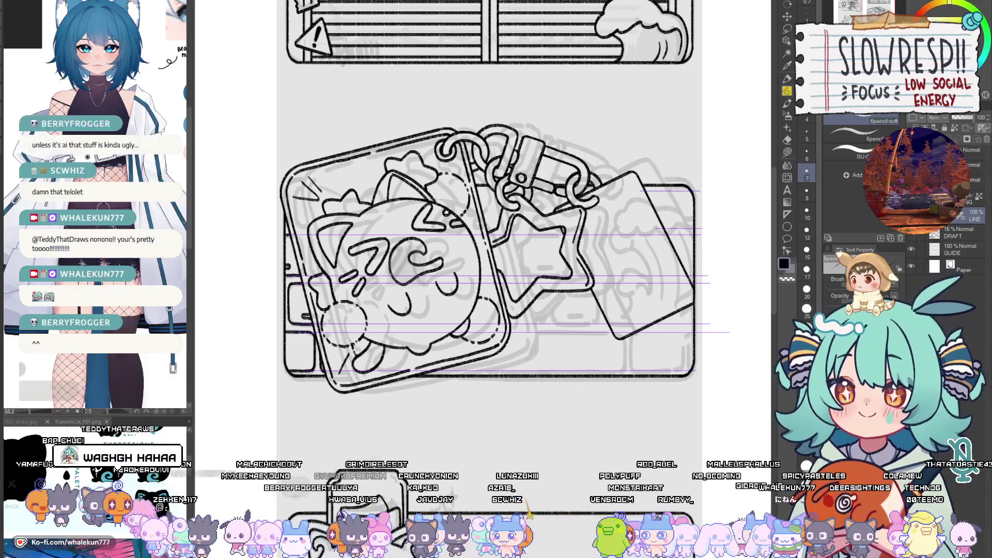
Step: Ink two horizontal key lines across the star charm with the pencil
{"action": "key", "text": "p"}
{"action": "left_click_drag", "start_coordinate": [613, 273], "coordinate": [602, 310]}
{"action": "scroll", "coordinate": [602, 310], "scroll_direction": "up", "scroll_amount": 5}
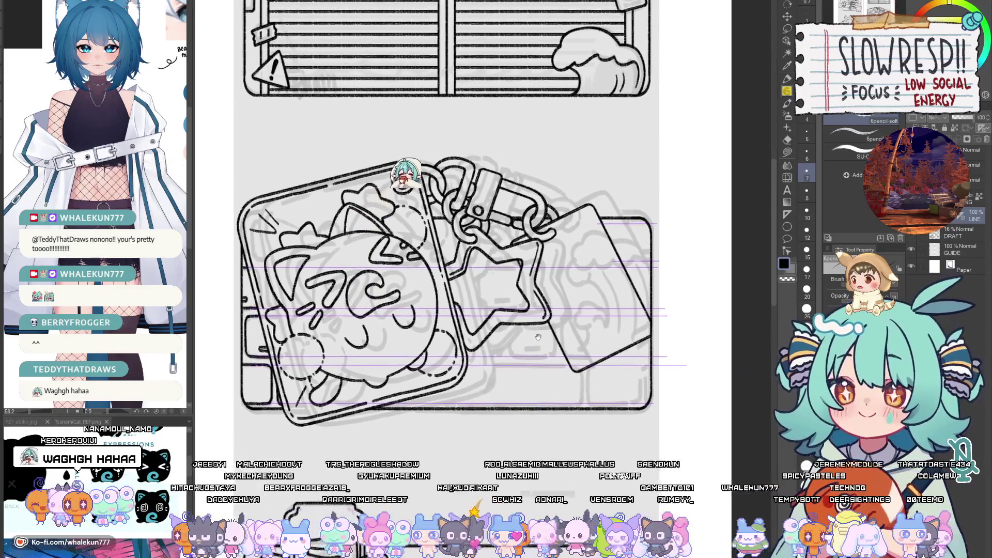
{"action": "scroll", "coordinate": [602, 310], "scroll_direction": "down", "scroll_amount": 2}
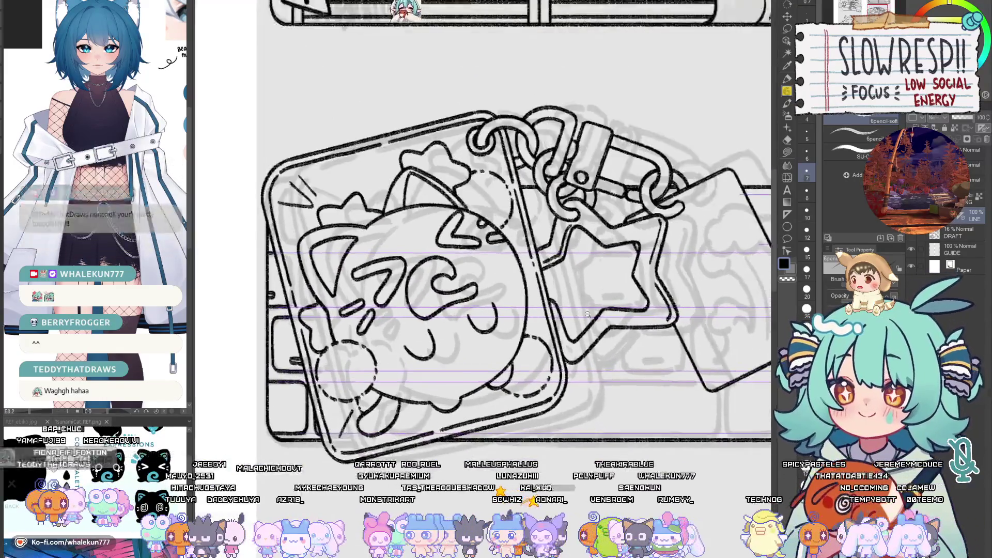
{"action": "left_click_drag", "start_coordinate": [582, 307], "coordinate": [644, 307]}
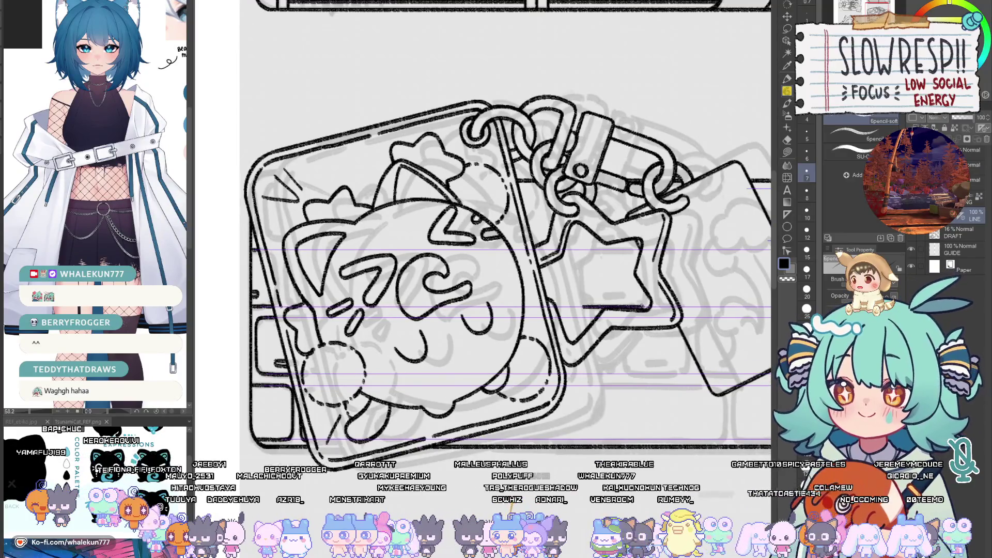
{"action": "mouse_move", "coordinate": [581, 250]}
{"action": "left_mouse_down"}
{"action": "mouse_move", "coordinate": [639, 250]}
{"action": "mouse_move", "coordinate": [546, 266]}
{"action": "mouse_move", "coordinate": [559, 269]}
{"action": "left_mouse_up"}
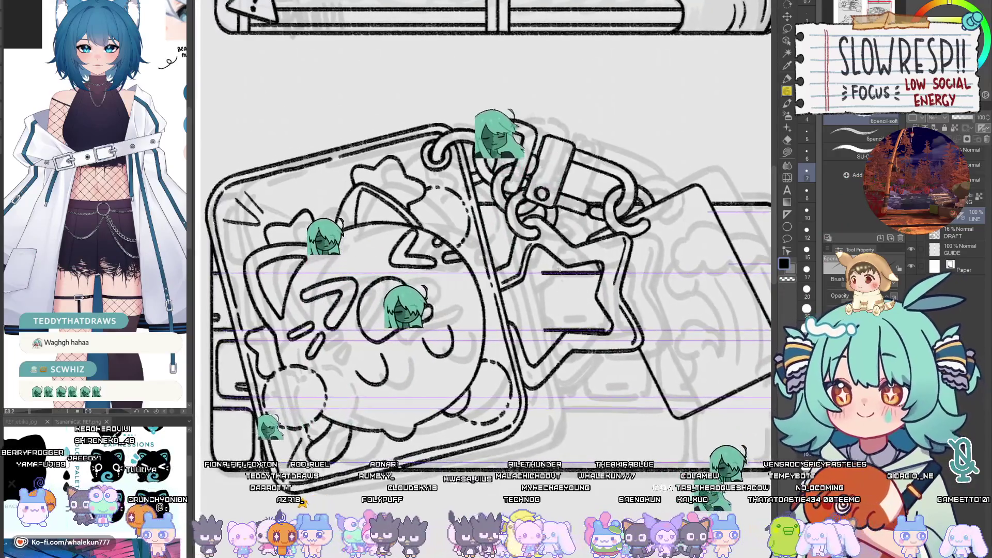
Step: Place two horizontal ruler guides across the keyboard area
{"action": "left_click", "coordinate": [787, 213]}
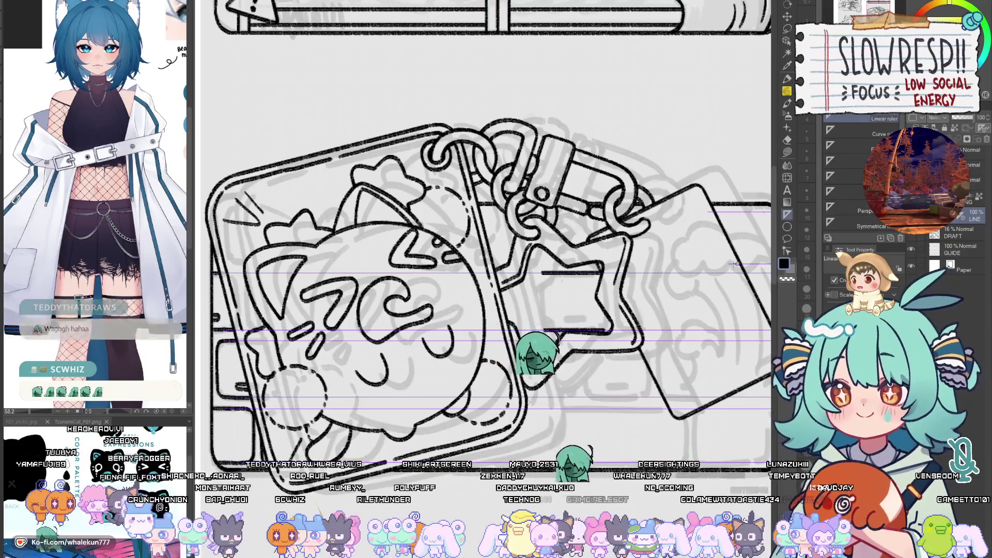
{"action": "left_click_drag", "start_coordinate": [735, 263], "coordinate": [625, 264]}
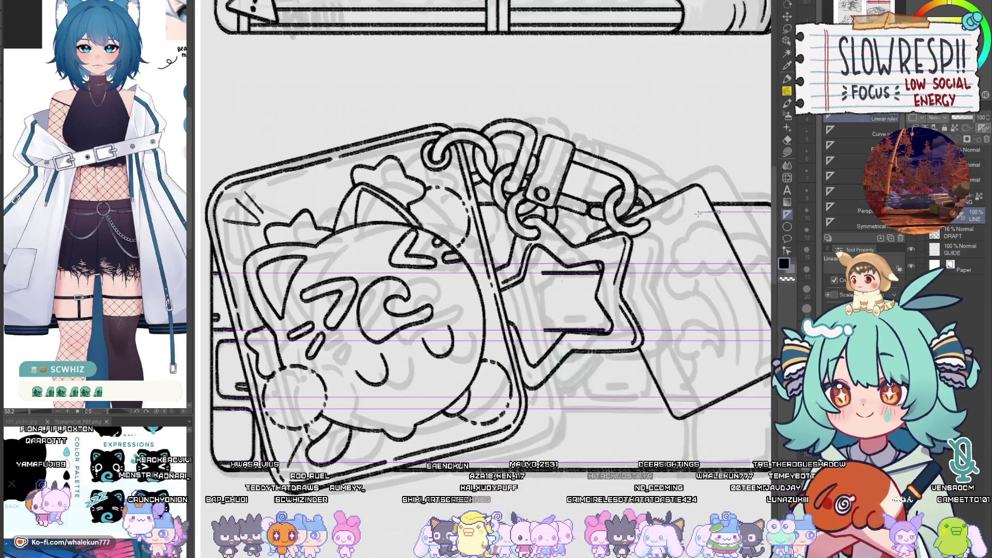
{"action": "left_click_drag", "start_coordinate": [697, 213], "coordinate": [359, 254]}
Step: Ink short keyboard row lines snapped to the guides, extending one to the right
{"action": "key", "text": "p"}
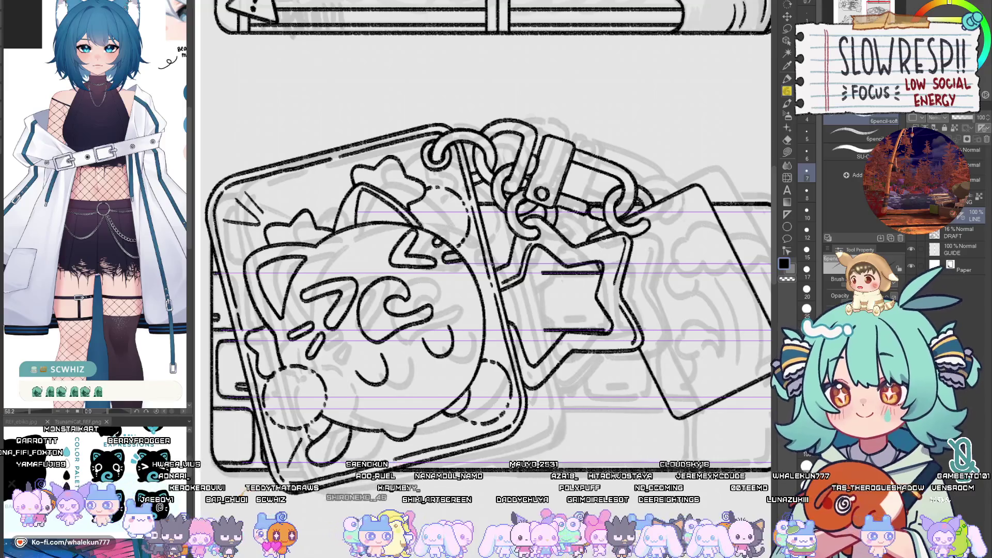
{"action": "left_click_drag", "start_coordinate": [581, 270], "coordinate": [545, 221]}
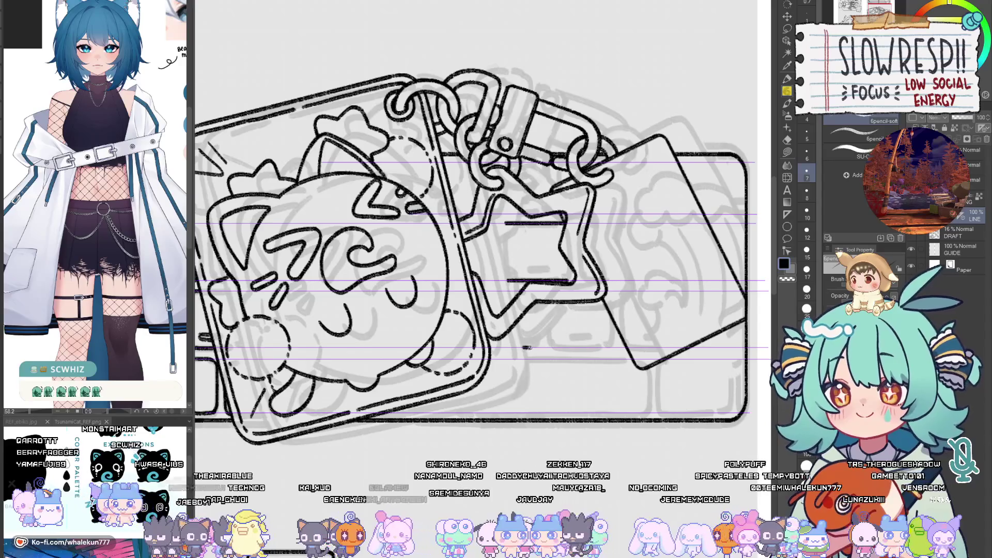
{"action": "left_click_drag", "start_coordinate": [488, 347], "coordinate": [532, 348]}
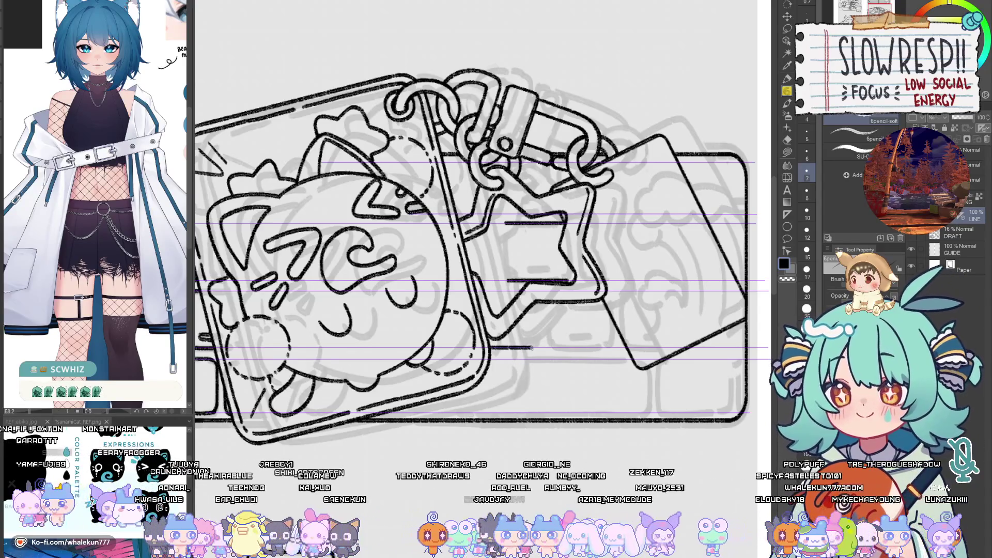
{"action": "left_click_drag", "start_coordinate": [481, 292], "coordinate": [521, 292]}
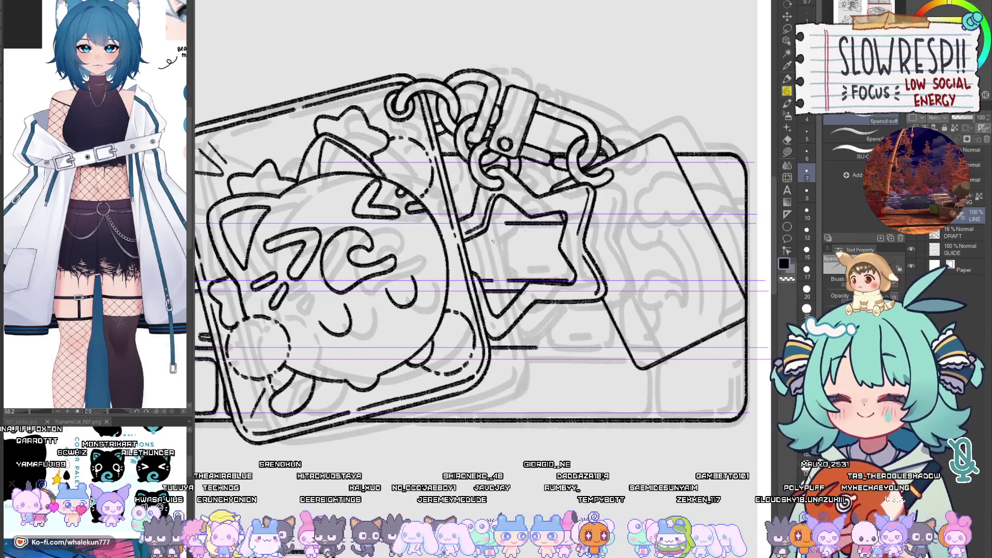
{"action": "scroll", "coordinate": [568, 233], "scroll_direction": "right", "scroll_amount": 4}
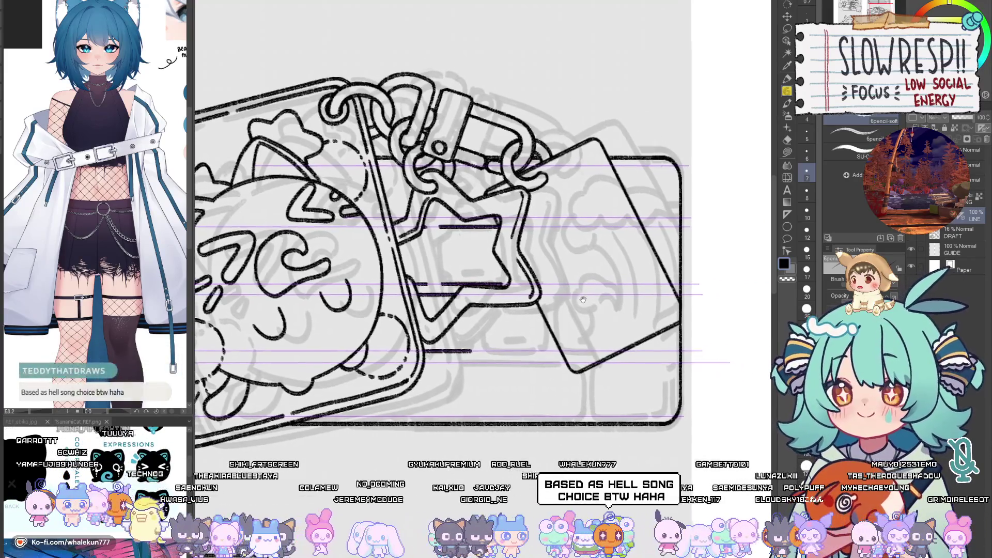
{"action": "left_click_drag", "start_coordinate": [640, 226], "coordinate": [678, 226]}
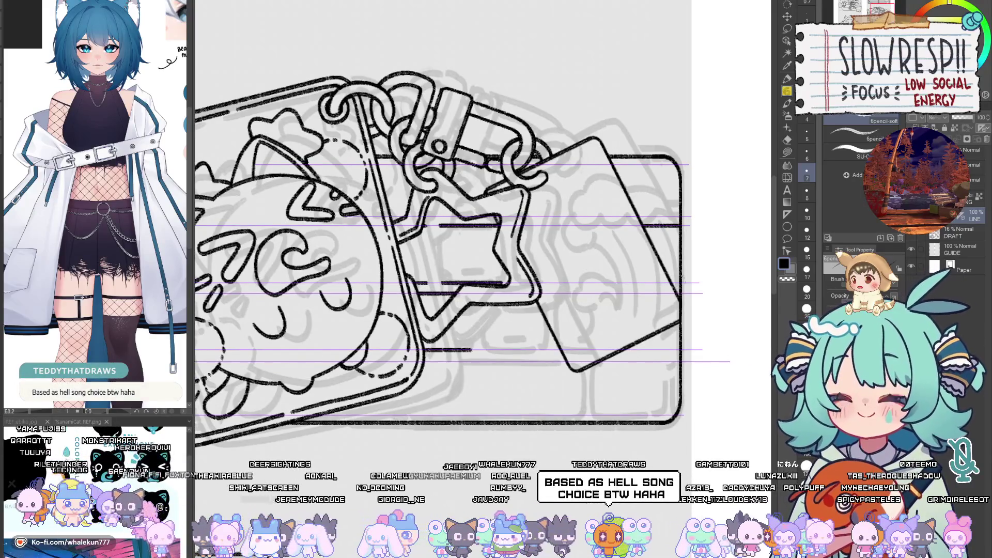
Step: Ink the long keyboard row lines and short upper-guide lines behind the charm
{"action": "mouse_move", "coordinate": [479, 348]}
{"action": "left_mouse_down"}
{"action": "mouse_move", "coordinate": [486, 338]}
{"action": "mouse_move", "coordinate": [548, 341]}
{"action": "left_mouse_up"}
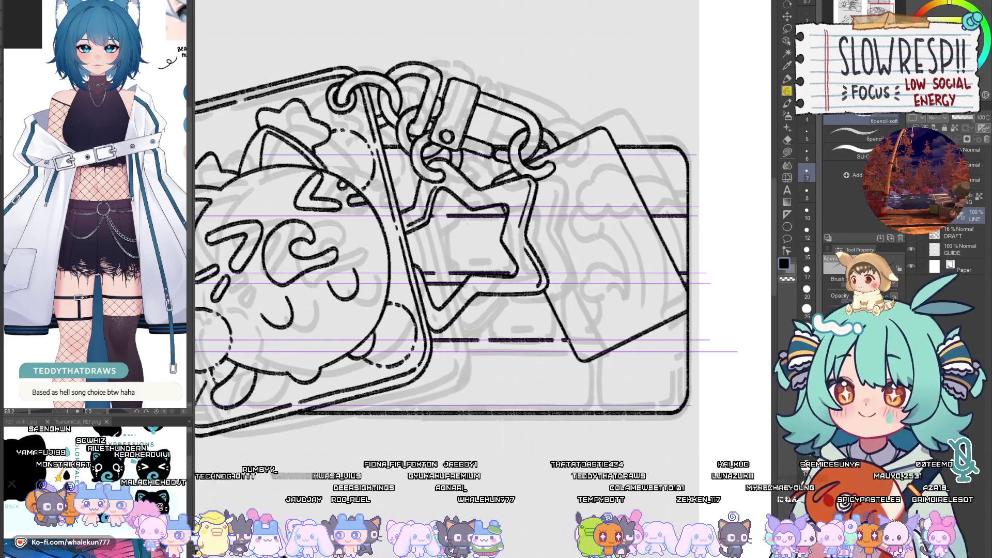
{"action": "left_click_drag", "start_coordinate": [661, 340], "coordinate": [652, 339]}
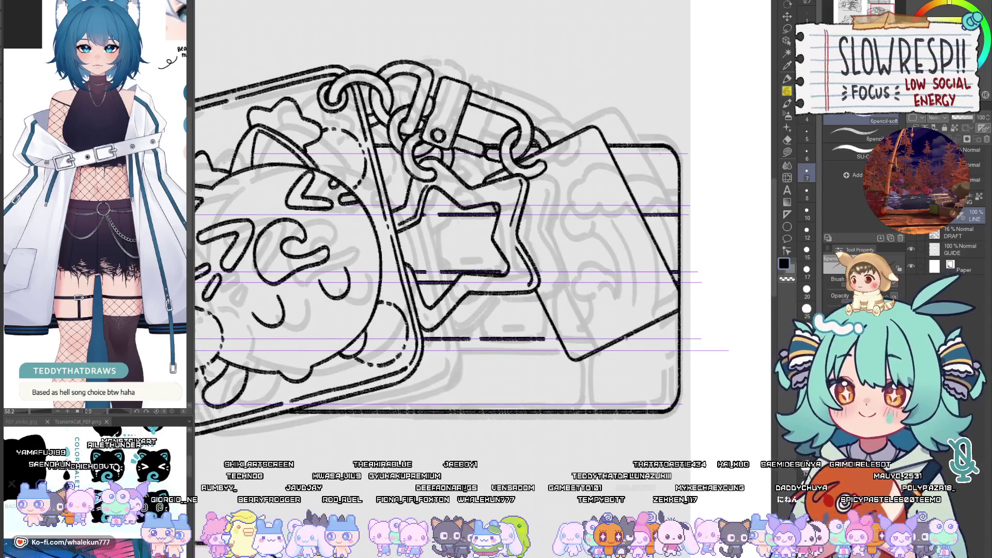
{"action": "mouse_move", "coordinate": [639, 339]}
{"action": "left_mouse_down"}
{"action": "mouse_move", "coordinate": [677, 339]}
{"action": "mouse_move", "coordinate": [679, 328]}
{"action": "mouse_move", "coordinate": [767, 301]}
{"action": "left_mouse_up"}
{"action": "mouse_move", "coordinate": [540, 312]}
{"action": "left_mouse_down"}
{"action": "mouse_move", "coordinate": [668, 313]}
{"action": "mouse_move", "coordinate": [687, 348]}
{"action": "mouse_move", "coordinate": [640, 385]}
{"action": "left_mouse_up"}
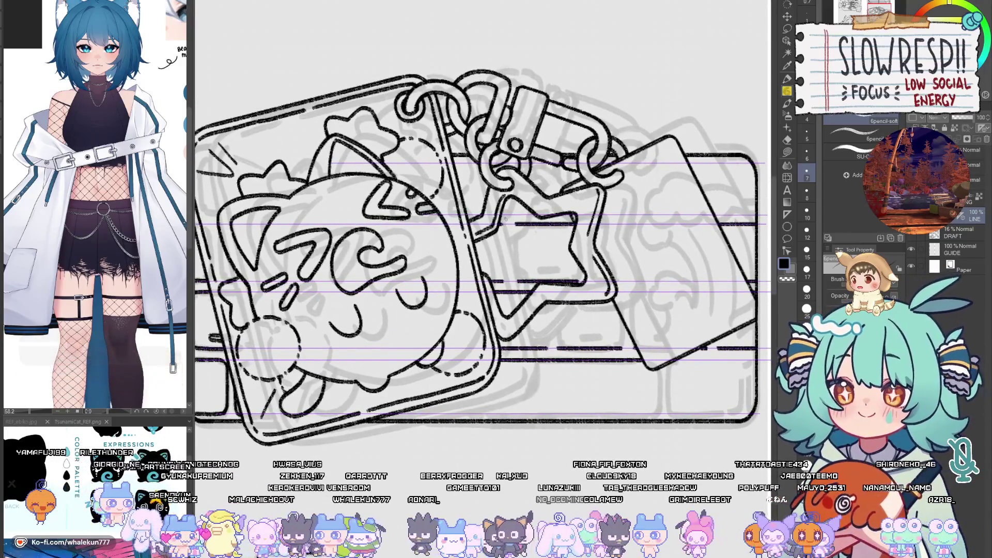
{"action": "left_click_drag", "start_coordinate": [499, 216], "coordinate": [523, 216]}
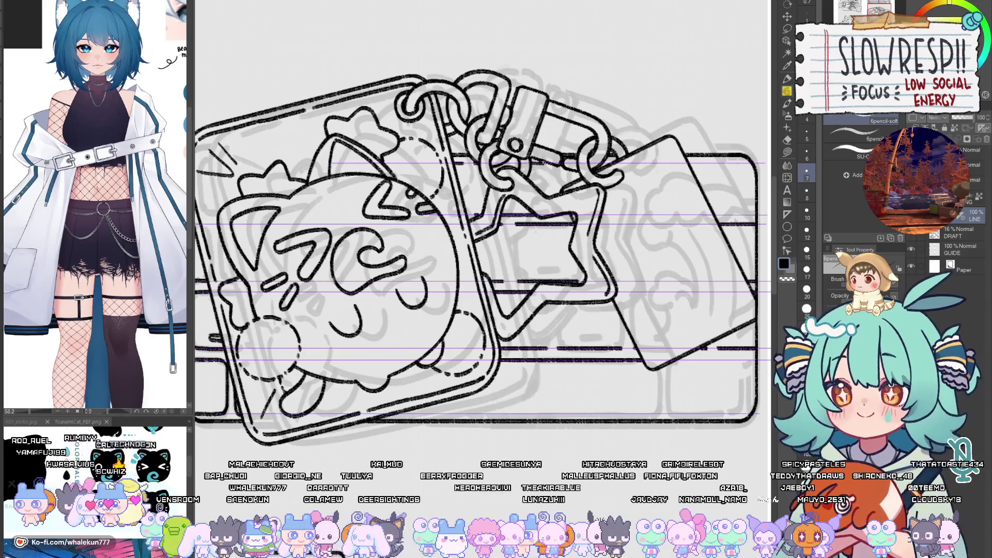
{"action": "left_click_drag", "start_coordinate": [502, 164], "coordinate": [519, 164]}
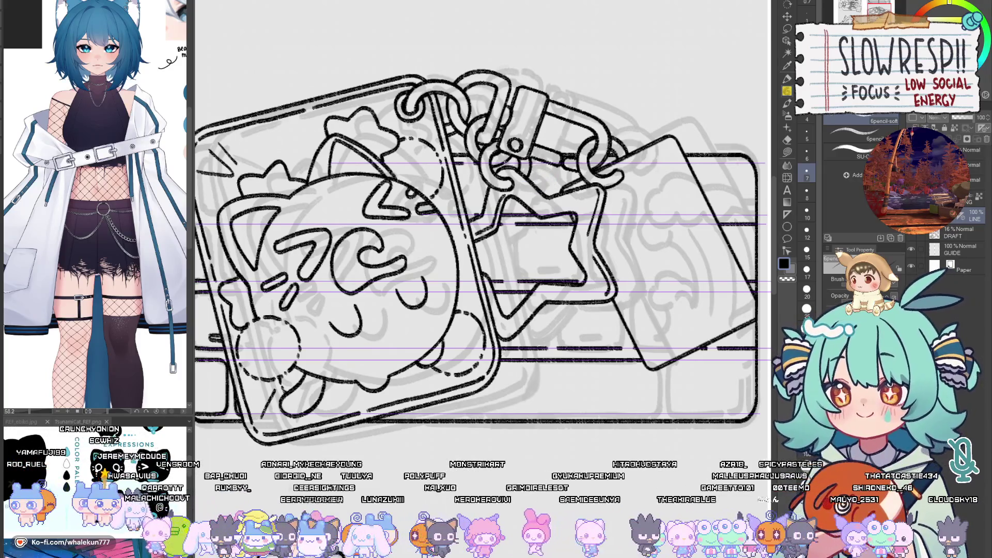
{"action": "left_click_drag", "start_coordinate": [504, 163], "coordinate": [520, 163]}
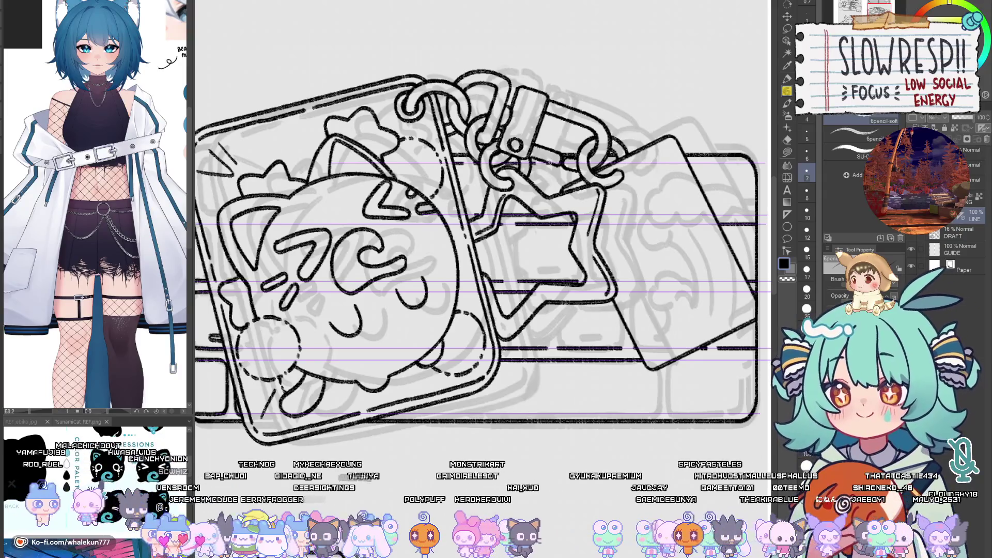
{"action": "scroll", "coordinate": [584, 207], "scroll_direction": "down", "scroll_amount": 2}
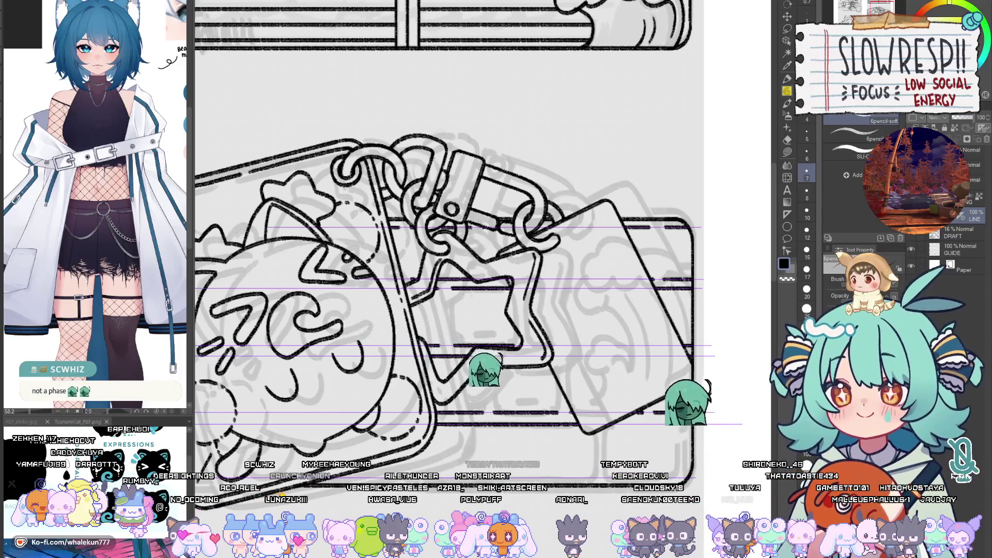
Step: Extend the bottom keyboard row lines rightward along the rulers
{"action": "mouse_move", "coordinate": [657, 441]}
{"action": "left_mouse_down"}
{"action": "mouse_move", "coordinate": [669, 403]}
{"action": "mouse_move", "coordinate": [731, 325]}
{"action": "left_mouse_up"}
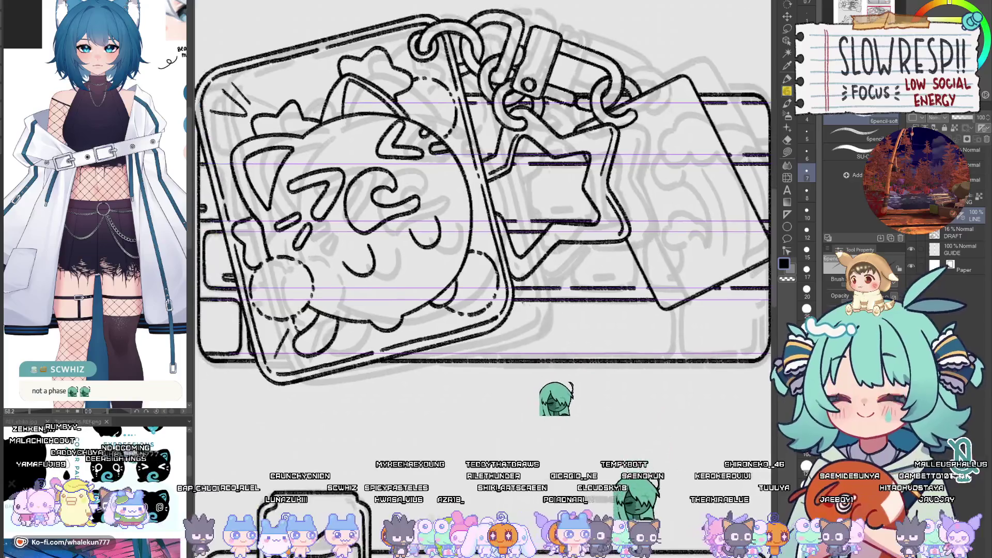
{"action": "left_click_drag", "start_coordinate": [603, 353], "coordinate": [669, 354]}
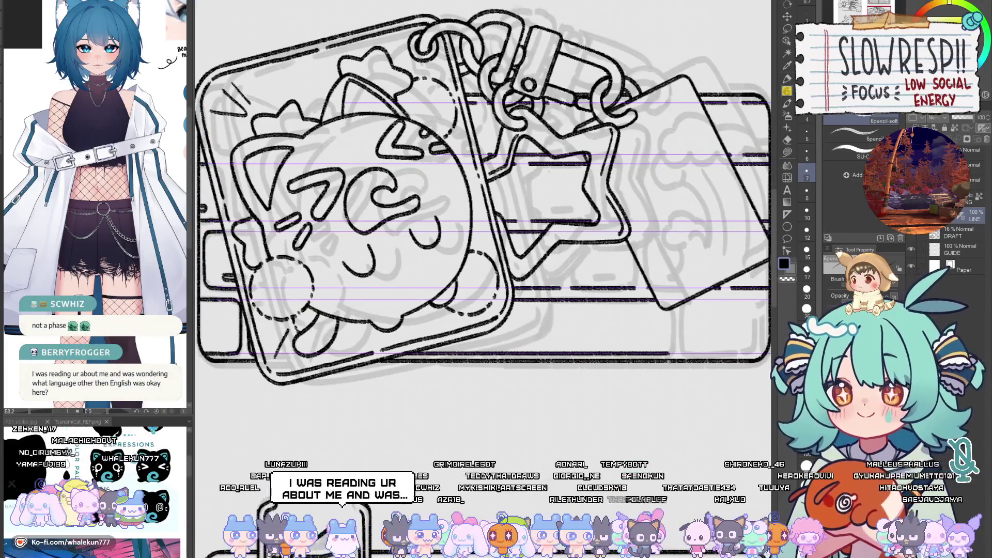
{"action": "scroll", "coordinate": [669, 353], "scroll_direction": "up", "scroll_amount": 2}
{"action": "left_click_drag", "start_coordinate": [626, 290], "coordinate": [694, 291]}
{"action": "left_click_drag", "start_coordinate": [615, 344], "coordinate": [694, 343]}
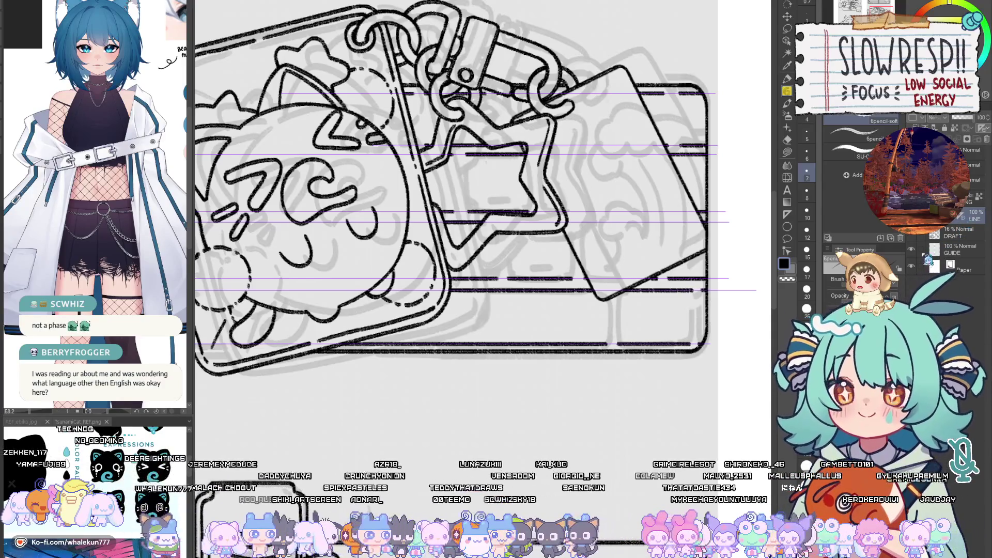
Step: Hide the ruler guides and ink two vertical key dividers plus a curled key detail
{"action": "left_click", "coordinate": [965, 223]}
{"action": "scroll", "coordinate": [535, 294], "scroll_direction": "up", "scroll_amount": 3}
{"action": "left_click_drag", "start_coordinate": [537, 271], "coordinate": [537, 350]}
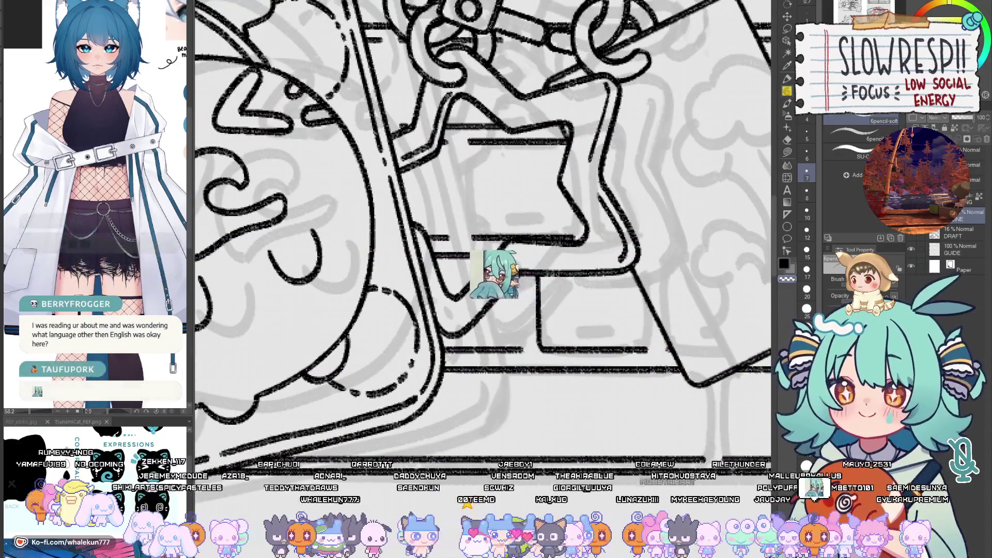
{"action": "left_click_drag", "start_coordinate": [523, 269], "coordinate": [523, 351]}
{"action": "mouse_move", "coordinate": [577, 297]}
{"action": "left_mouse_down"}
{"action": "mouse_move", "coordinate": [602, 298]}
{"action": "mouse_move", "coordinate": [568, 302]}
{"action": "mouse_move", "coordinate": [584, 310]}
{"action": "left_mouse_up"}
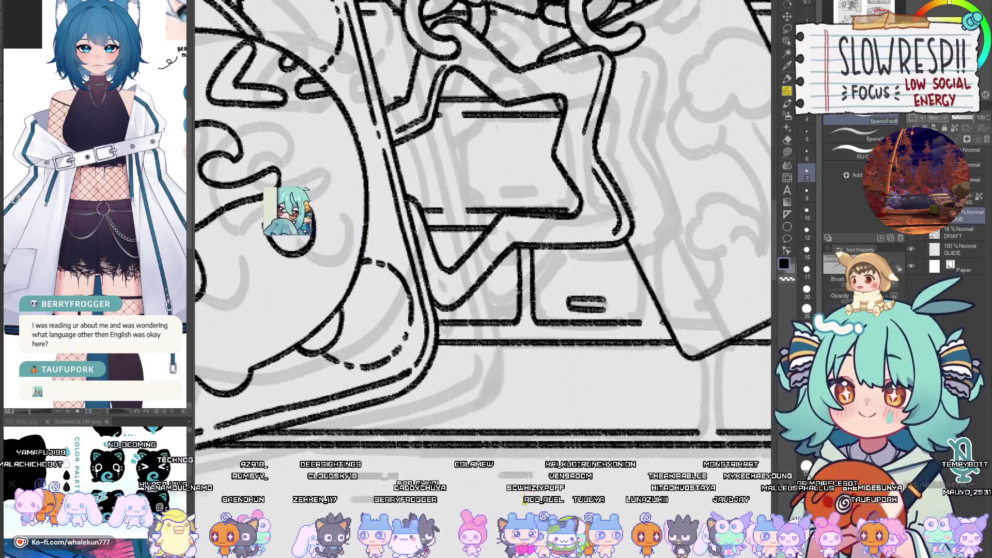
Step: Close off the right-hand key with a vertical edge line, undoing misplaced strokes
{"action": "mouse_move", "coordinate": [697, 361]}
{"action": "left_mouse_down"}
{"action": "mouse_move", "coordinate": [521, 302]}
{"action": "mouse_move", "coordinate": [528, 366]}
{"action": "left_mouse_up"}
{"action": "key", "text": "ctrl+z"}
{"action": "mouse_move", "coordinate": [528, 292]}
{"action": "left_mouse_down"}
{"action": "mouse_move", "coordinate": [525, 373]}
{"action": "mouse_move", "coordinate": [549, 304]}
{"action": "mouse_move", "coordinate": [541, 369]}
{"action": "left_mouse_up"}
{"action": "key", "text": "ctrl+z"}
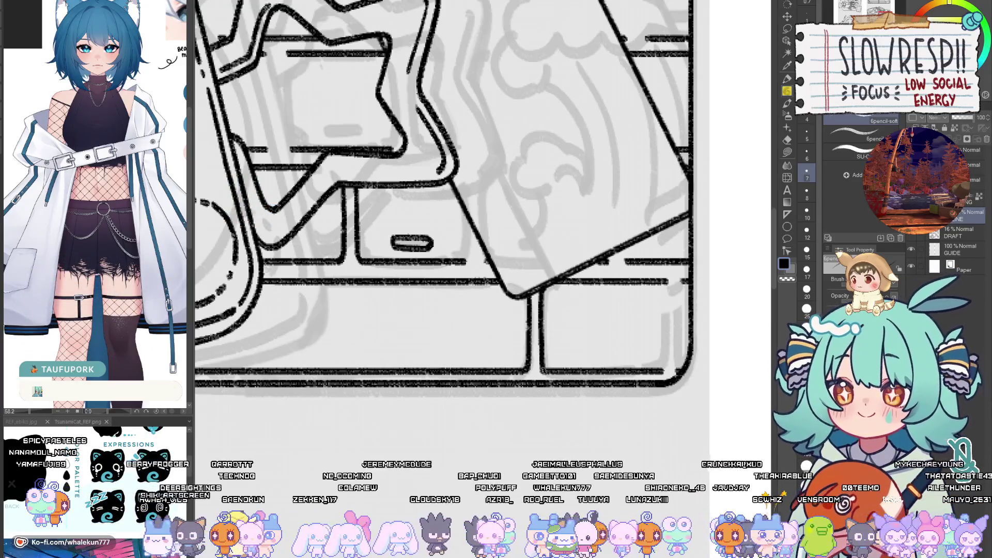
{"action": "left_click_drag", "start_coordinate": [668, 283], "coordinate": [666, 373]}
{"action": "key", "text": "ctrl+z"}
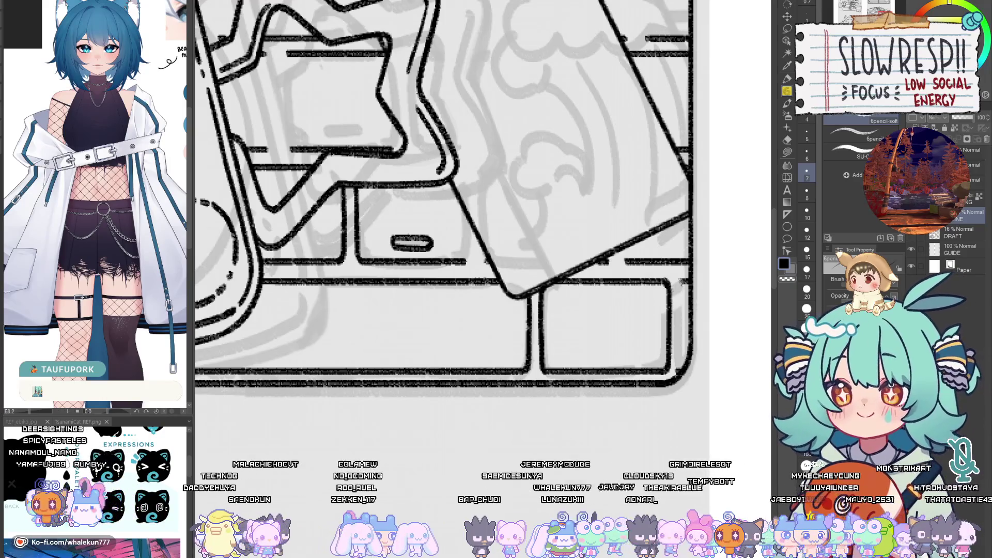
{"action": "left_click_drag", "start_coordinate": [681, 280], "coordinate": [674, 370]}
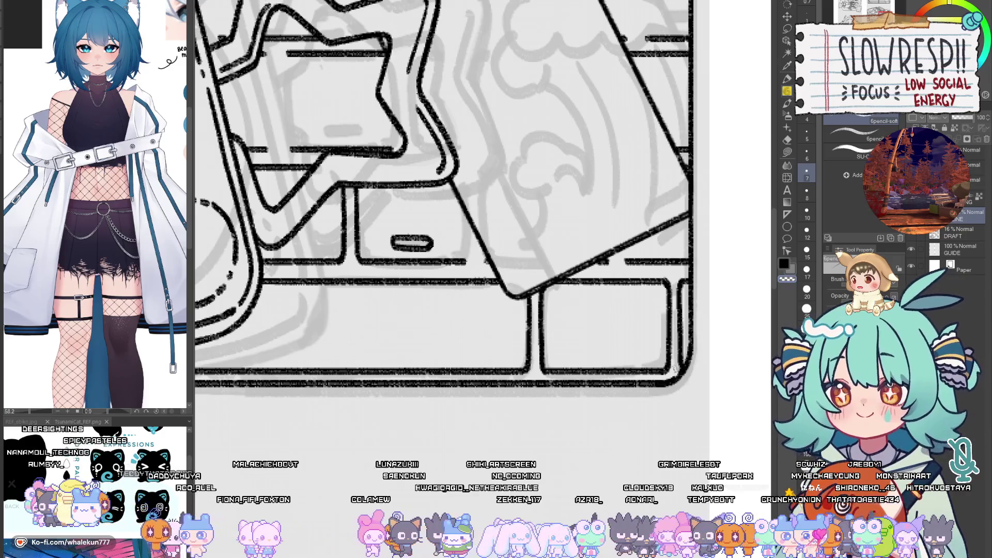
{"action": "scroll", "coordinate": [683, 356], "scroll_direction": "up", "scroll_amount": 1}
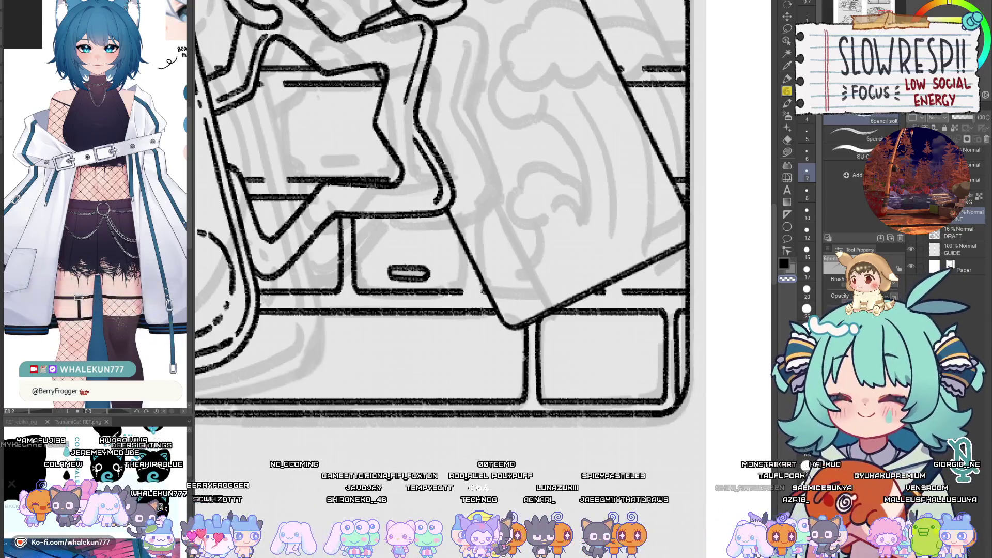
{"action": "mouse_move", "coordinate": [388, 263]}
{"action": "left_mouse_down"}
{"action": "mouse_move", "coordinate": [452, 293]}
{"action": "mouse_move", "coordinate": [608, 317]}
{"action": "mouse_move", "coordinate": [597, 309]}
{"action": "mouse_move", "coordinate": [593, 338]}
{"action": "left_mouse_up"}
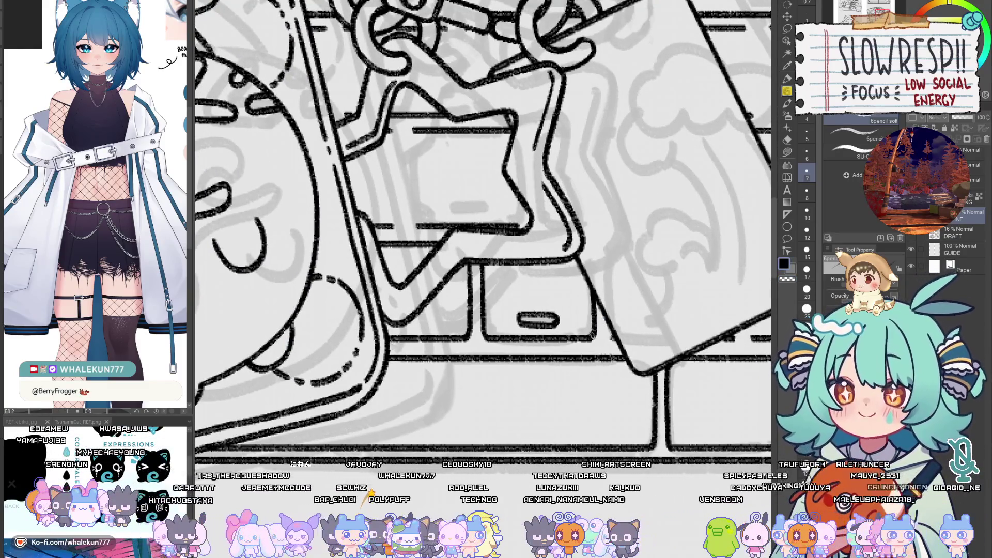
Step: Erase the small dark dash below the star charm with the eraser
{"action": "scroll", "coordinate": [558, 412], "scroll_direction": "down", "scroll_amount": 4}
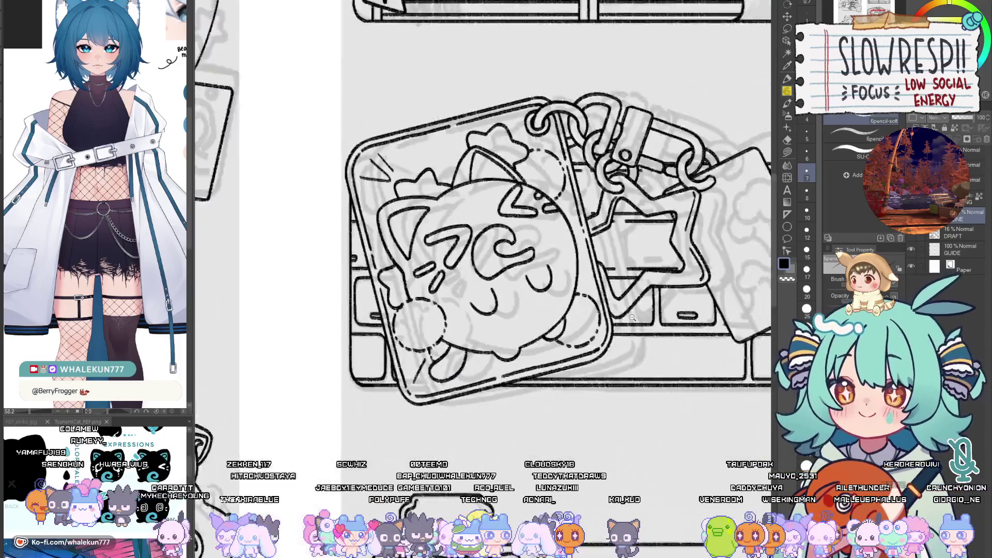
{"action": "scroll", "coordinate": [586, 362], "scroll_direction": "up", "scroll_amount": 4}
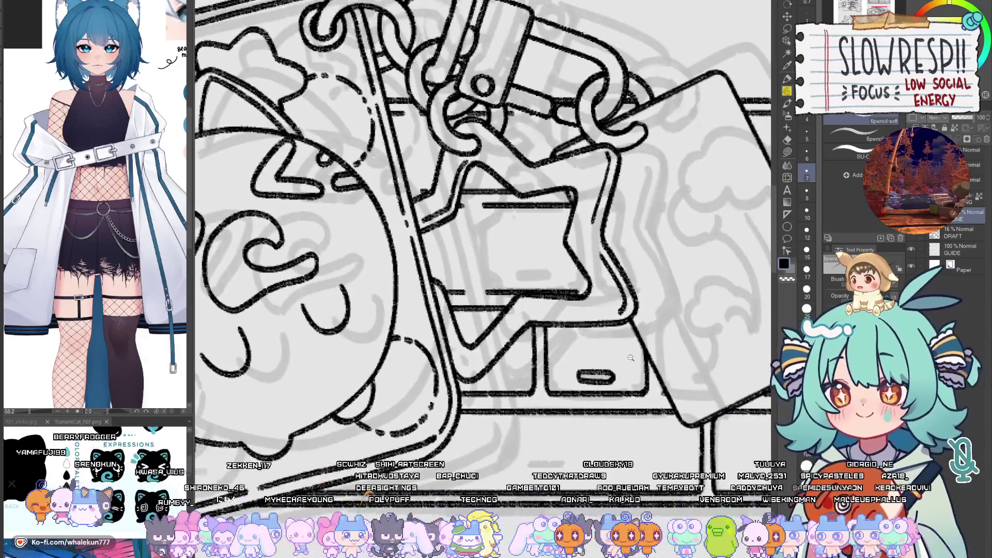
{"action": "scroll", "coordinate": [630, 357], "scroll_direction": "up", "scroll_amount": 1}
{"action": "key", "text": "e"}
{"action": "left_click_drag", "start_coordinate": [556, 377], "coordinate": [627, 385]}
Step: Ink a clean line down the star's left edge with the soft pencil, retrying with Ctrl+Z
{"action": "key", "text": "p"}
{"action": "scroll", "coordinate": [594, 336], "scroll_direction": "down", "scroll_amount": 1}
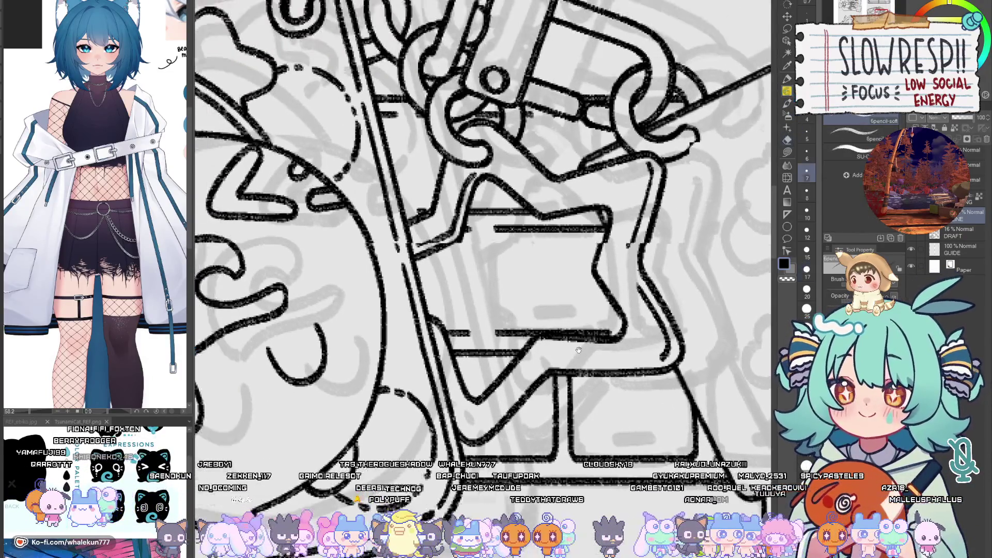
{"action": "left_click_drag", "start_coordinate": [510, 258], "coordinate": [511, 348]}
{"action": "key", "text": "ctrl+z"}
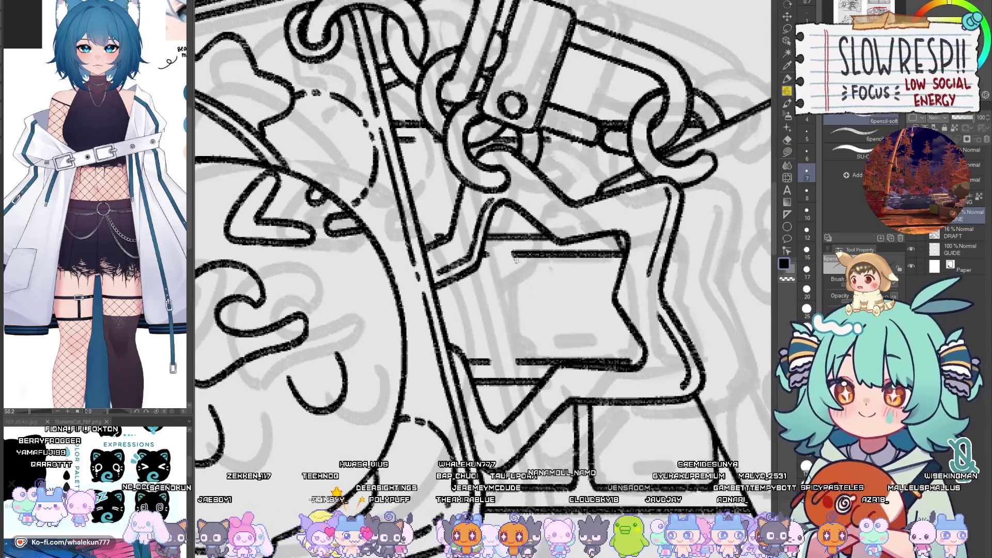
{"action": "left_click_drag", "start_coordinate": [510, 253], "coordinate": [512, 355]}
{"action": "key", "text": "ctrl+z"}
{"action": "key", "text": "ctrl+z"}
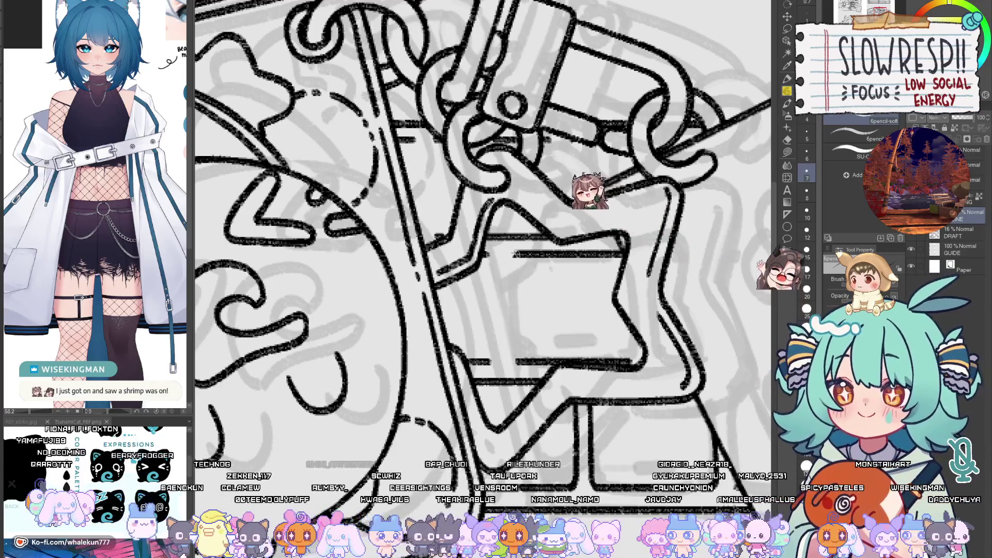
{"action": "mouse_move", "coordinate": [494, 301]}
{"action": "left_mouse_down"}
{"action": "mouse_move", "coordinate": [535, 316]}
{"action": "mouse_move", "coordinate": [535, 353]}
{"action": "left_mouse_up"}
{"action": "key", "text": "ctrl+z"}
{"action": "left_click_drag", "start_coordinate": [531, 266], "coordinate": [534, 367]}
{"action": "key", "text": "ctrl+z"}
{"action": "left_click_drag", "start_coordinate": [531, 266], "coordinate": [527, 371]}
{"action": "mouse_move", "coordinate": [623, 374]}
{"action": "left_mouse_down"}
{"action": "mouse_move", "coordinate": [642, 353]}
{"action": "mouse_move", "coordinate": [610, 364]}
{"action": "left_mouse_up"}
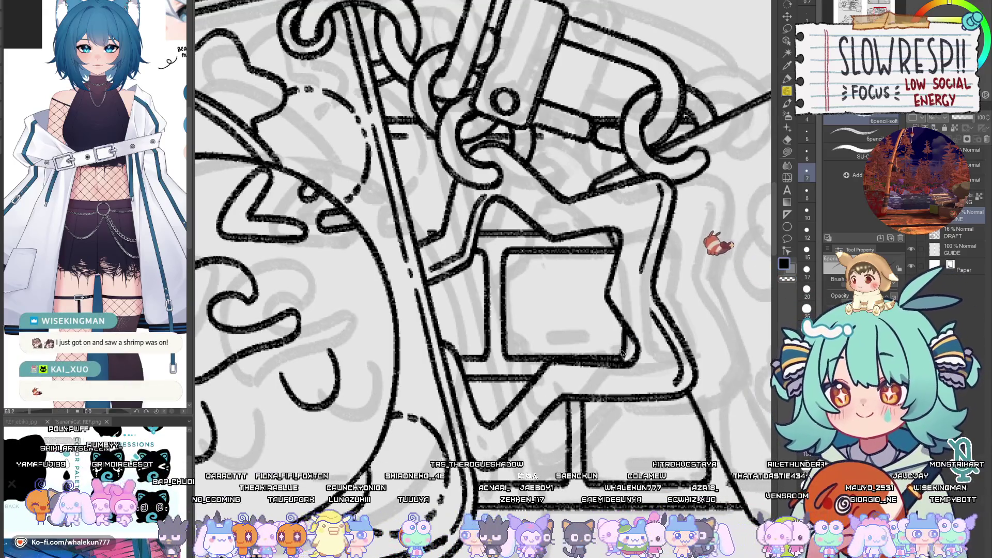
{"action": "scroll", "coordinate": [526, 296], "scroll_direction": "down", "scroll_amount": 3}
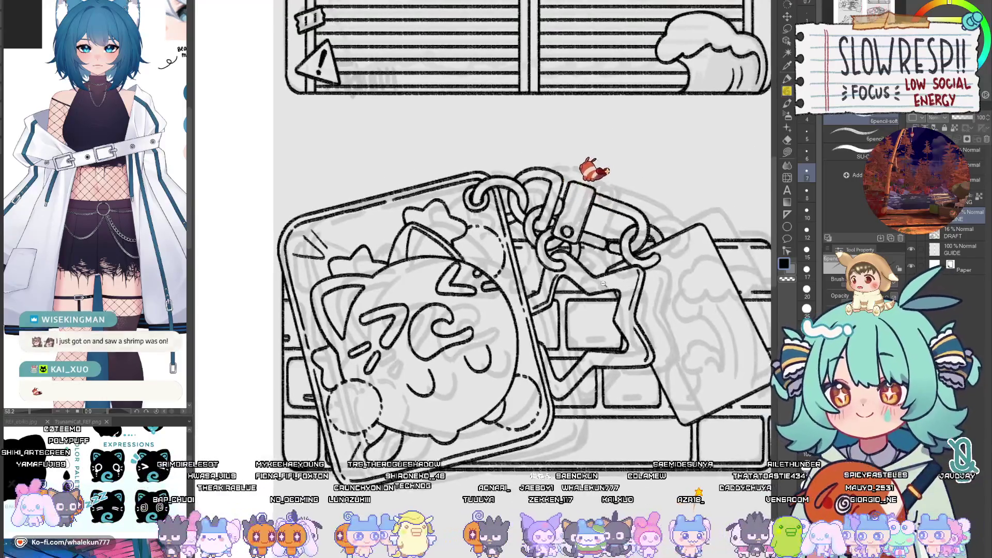
Step: Redraw the line along the keychain strap, undoing failed attempts
{"action": "scroll", "coordinate": [525, 297], "scroll_direction": "up", "scroll_amount": 3}
{"action": "left_click_drag", "start_coordinate": [526, 296], "coordinate": [614, 288]}
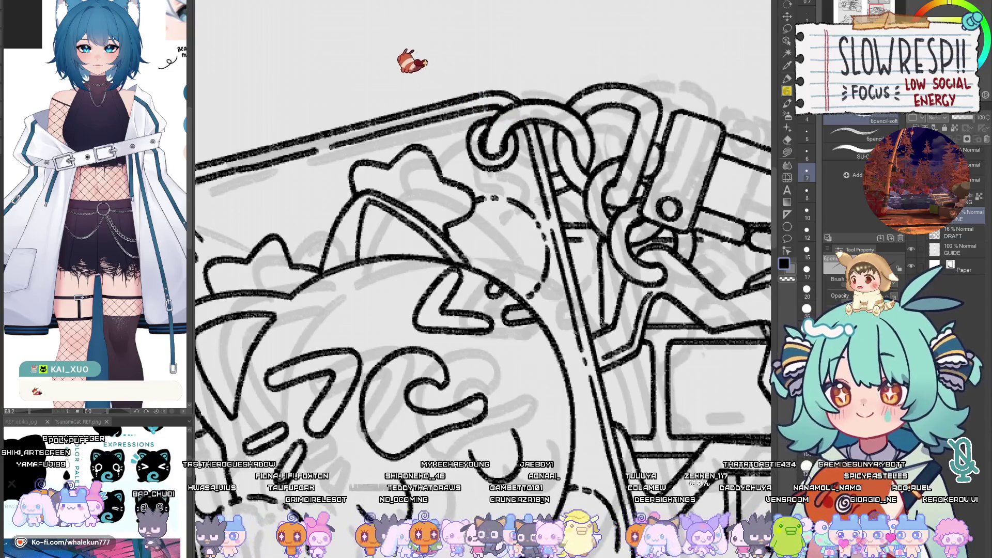
{"action": "key", "text": "ctrl+z"}
{"action": "mouse_move", "coordinate": [602, 238]}
{"action": "left_mouse_down"}
{"action": "mouse_move", "coordinate": [604, 327]}
{"action": "mouse_move", "coordinate": [585, 247]}
{"action": "mouse_move", "coordinate": [589, 292]}
{"action": "left_mouse_up"}
{"action": "key", "text": "ctrl+z"}
{"action": "mouse_move", "coordinate": [582, 236]}
{"action": "left_mouse_down"}
{"action": "mouse_move", "coordinate": [588, 313]}
{"action": "mouse_move", "coordinate": [502, 334]}
{"action": "left_mouse_up"}
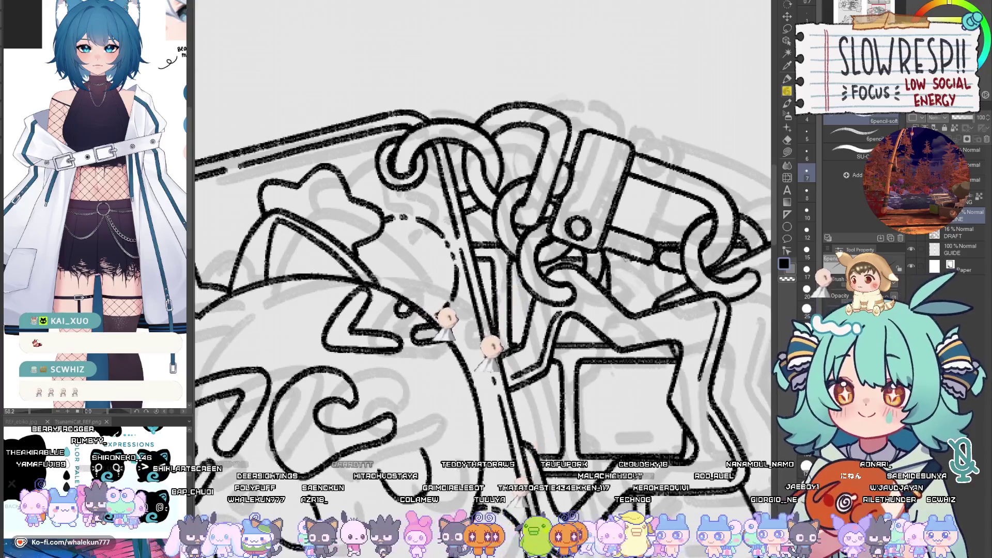
Step: Ink the tag card's right edge with two vertical lines
{"action": "left_click_drag", "start_coordinate": [685, 392], "coordinate": [548, 290]}
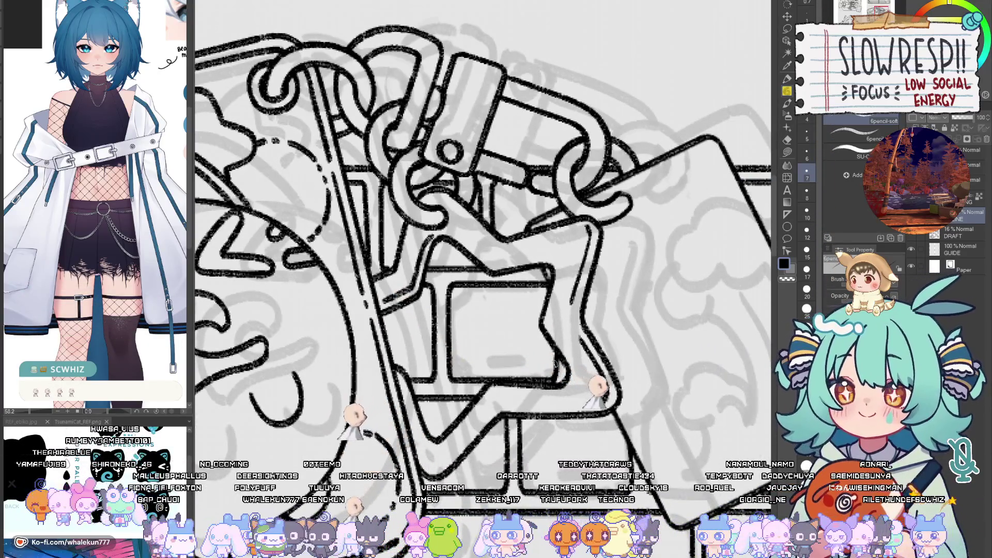
{"action": "scroll", "coordinate": [599, 409], "scroll_direction": "down", "scroll_amount": 3}
{"action": "scroll", "coordinate": [599, 409], "scroll_direction": "up", "scroll_amount": 5}
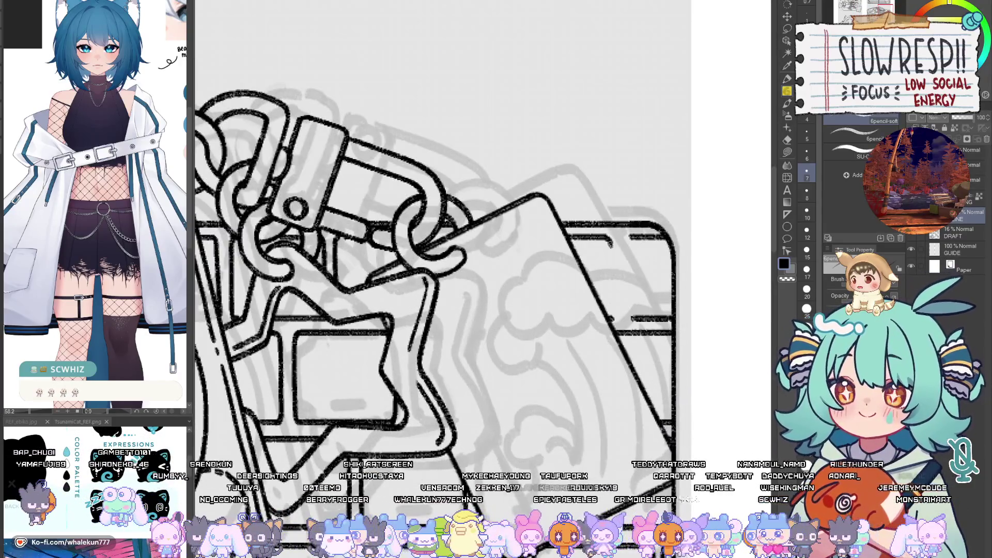
{"action": "left_click_drag", "start_coordinate": [610, 243], "coordinate": [612, 320]}
{"action": "left_click_drag", "start_coordinate": [629, 236], "coordinate": [627, 306]}
{"action": "scroll", "coordinate": [646, 397], "scroll_direction": "down", "scroll_amount": 3}
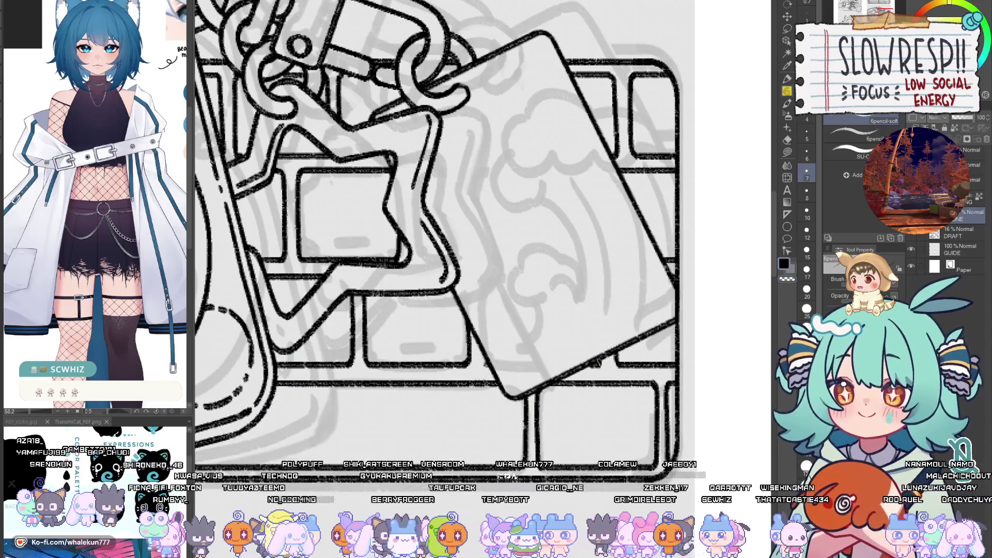
{"action": "scroll", "coordinate": [666, 377], "scroll_direction": "down", "scroll_amount": 1}
{"action": "scroll", "coordinate": [562, 315], "scroll_direction": "down", "scroll_amount": 2}
{"action": "scroll", "coordinate": [524, 310], "scroll_direction": "down", "scroll_amount": 2}
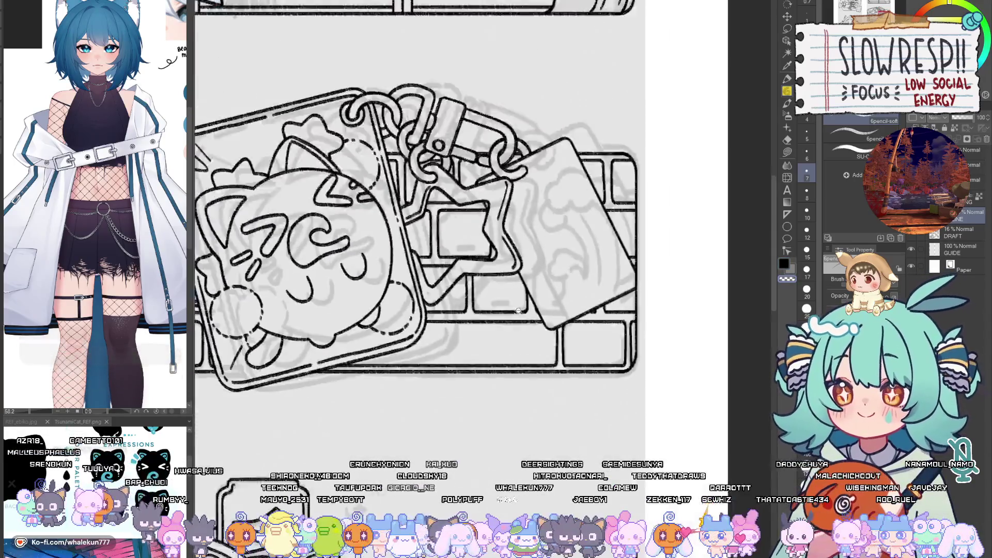
{"action": "scroll", "coordinate": [532, 408], "scroll_direction": "up", "scroll_amount": 3}
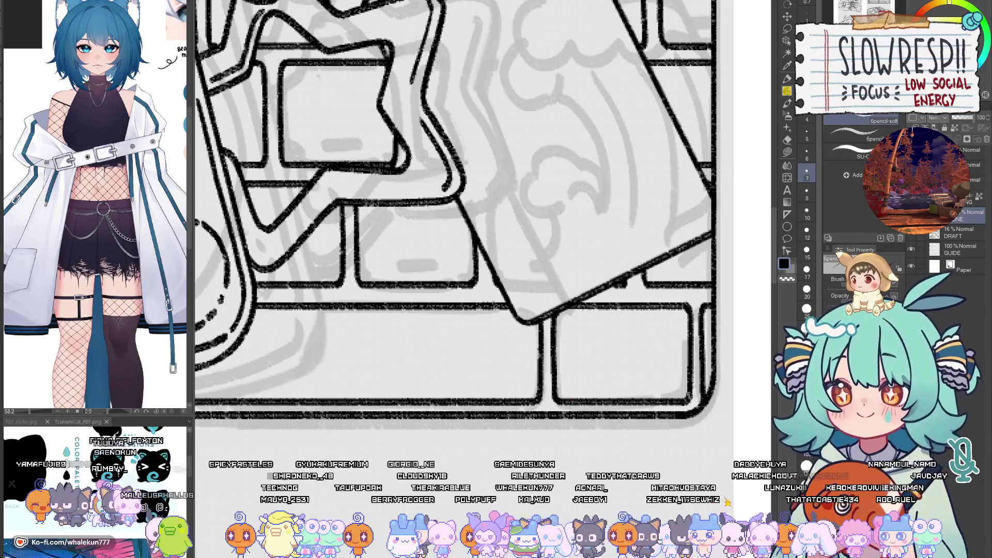
{"action": "scroll", "coordinate": [682, 388], "scroll_direction": "down", "scroll_amount": 2}
{"action": "scroll", "coordinate": [675, 377], "scroll_direction": "up", "scroll_amount": 3}
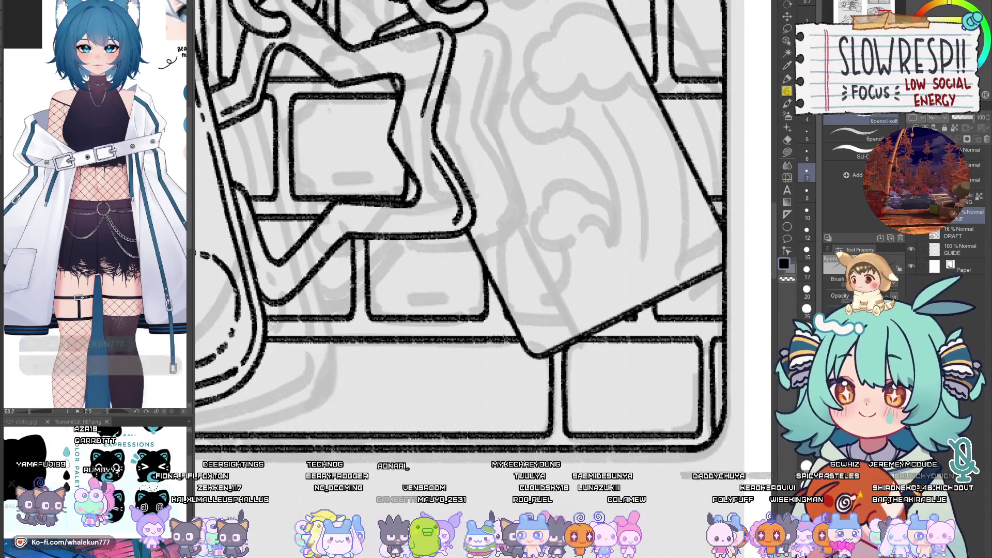
{"action": "key", "text": "c"}
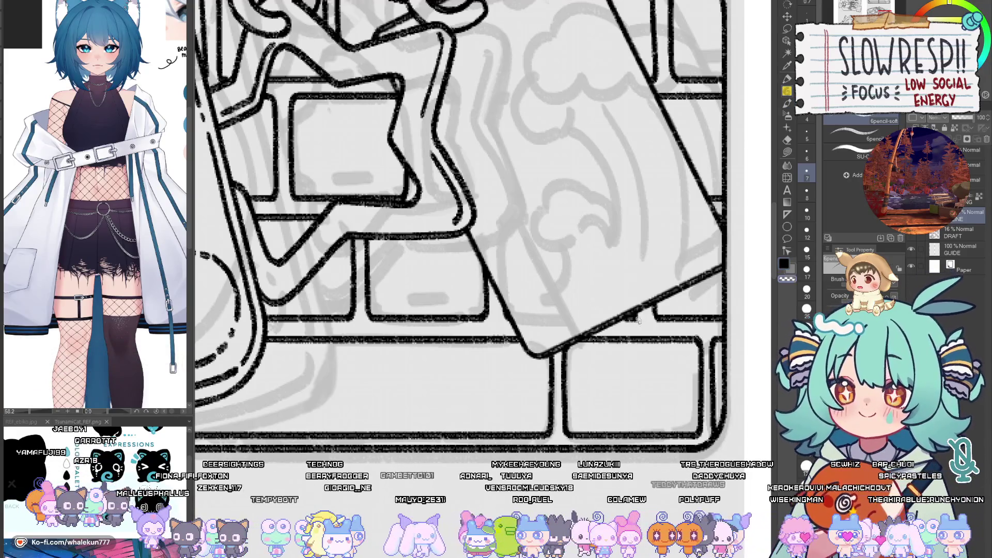
{"action": "key", "text": "c"}
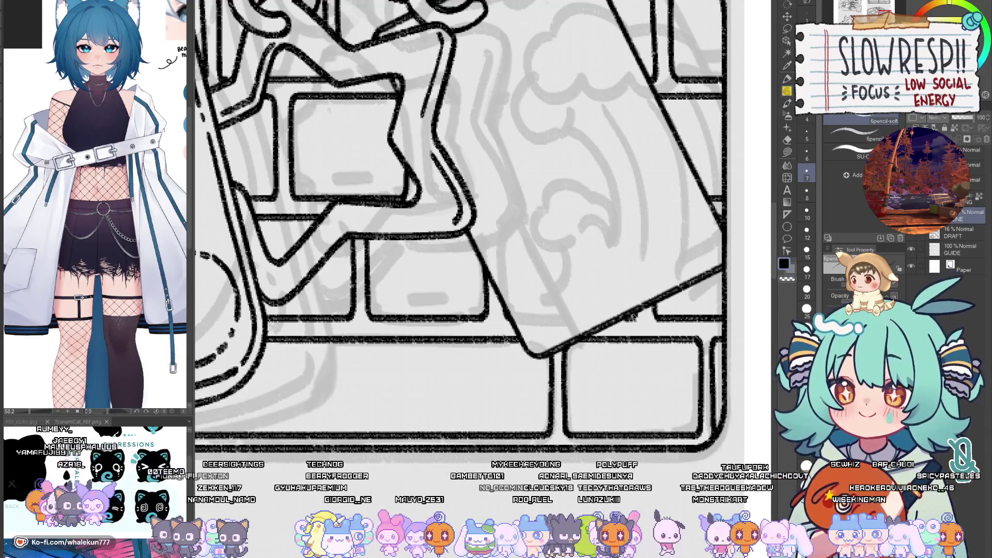
{"action": "scroll", "coordinate": [633, 317], "scroll_direction": "down", "scroll_amount": 5}
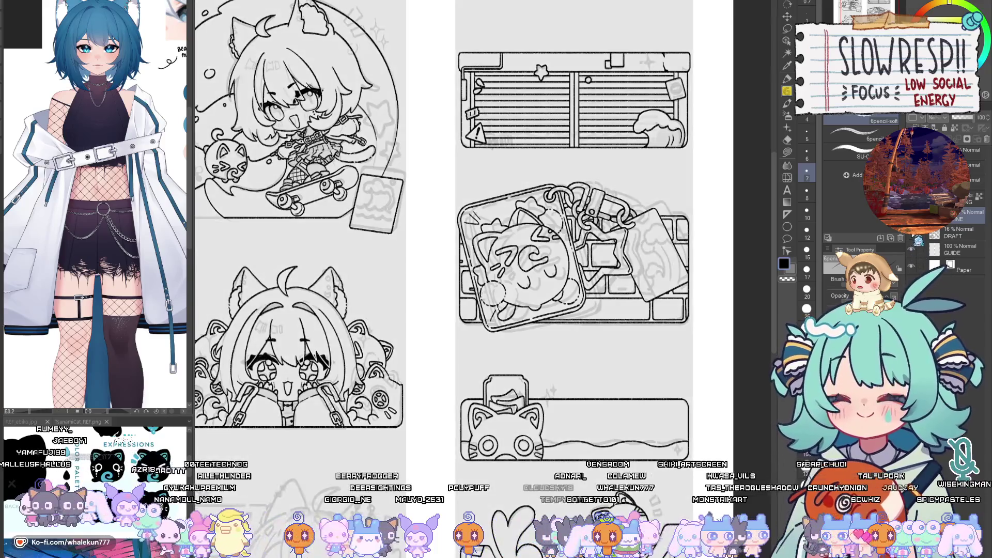
Step: Hide the DRAFT layer and zoom out to review the whole page of panels
{"action": "left_click", "coordinate": [913, 237]}
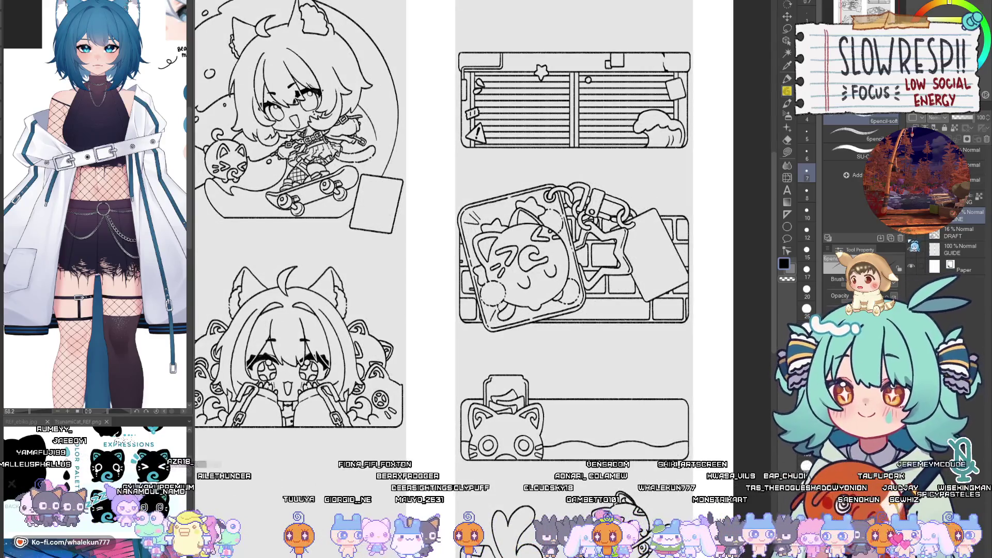
{"action": "scroll", "coordinate": [679, 344], "scroll_direction": "down", "scroll_amount": 3}
{"action": "scroll", "coordinate": [651, 325], "scroll_direction": "up", "scroll_amount": 4}
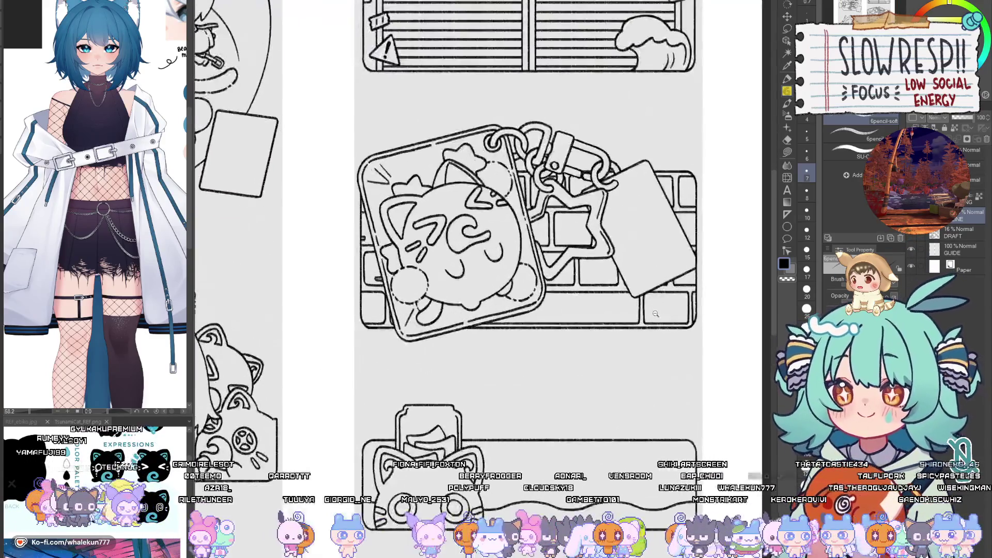
{"action": "scroll", "coordinate": [648, 323], "scroll_direction": "down", "scroll_amount": 3}
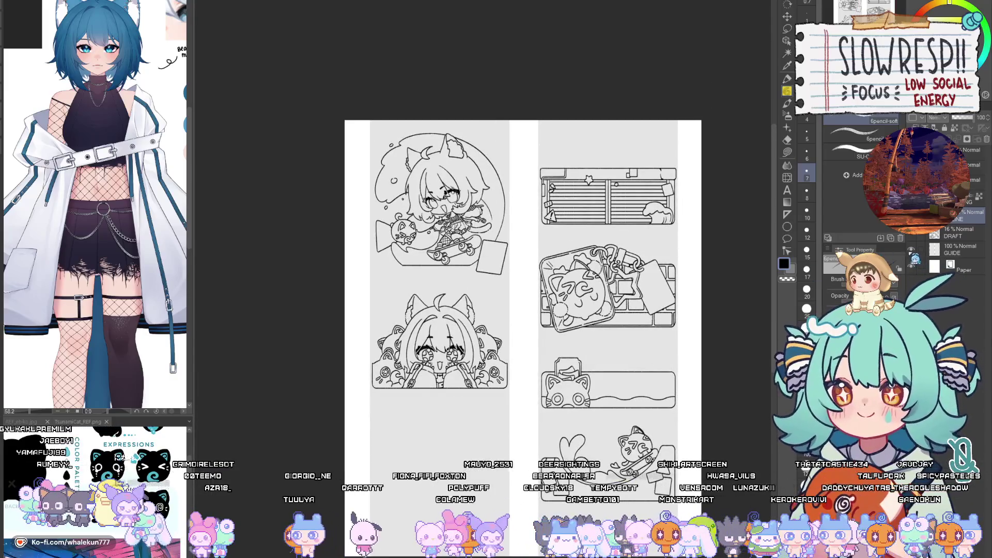
{"action": "scroll", "coordinate": [662, 329], "scroll_direction": "up", "scroll_amount": 2}
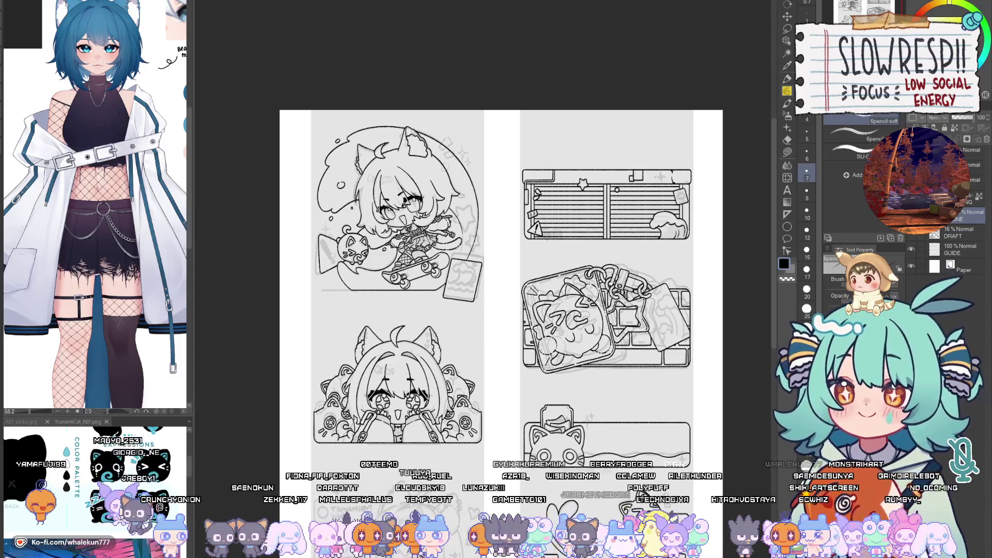
{"action": "scroll", "coordinate": [404, 450], "scroll_direction": "up", "scroll_amount": 4}
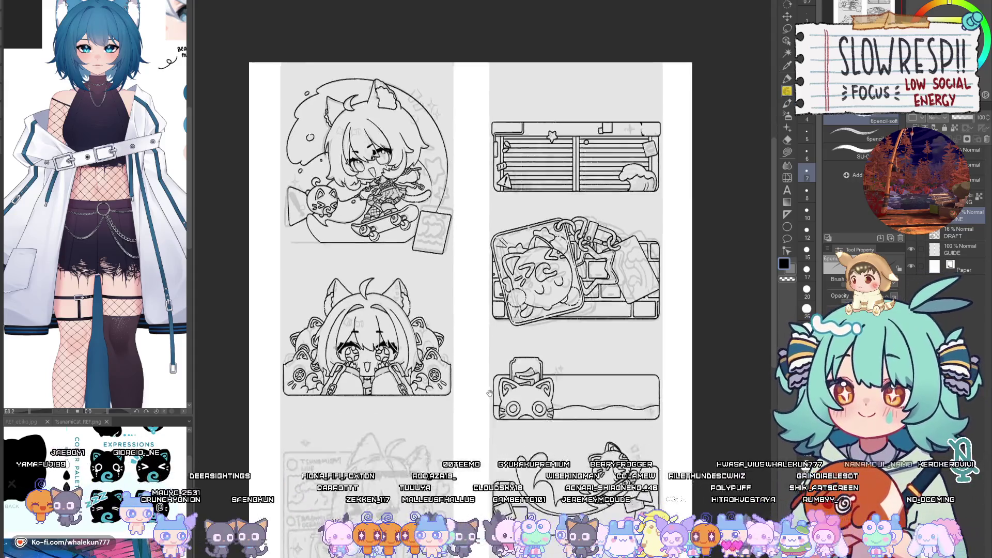
{"action": "scroll", "coordinate": [404, 451], "scroll_direction": "up", "scroll_amount": 5}
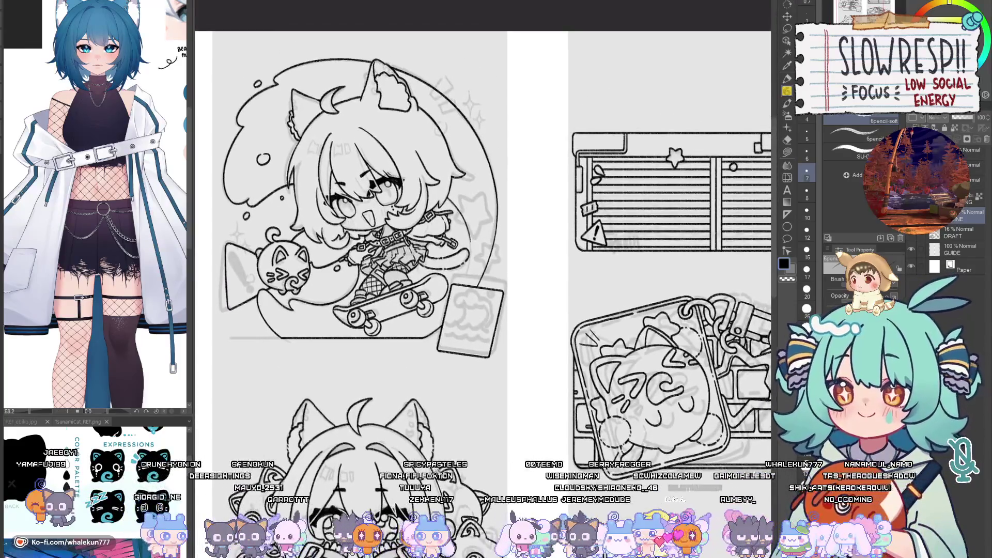
{"action": "scroll", "coordinate": [570, 443], "scroll_direction": "left", "scroll_amount": 1}
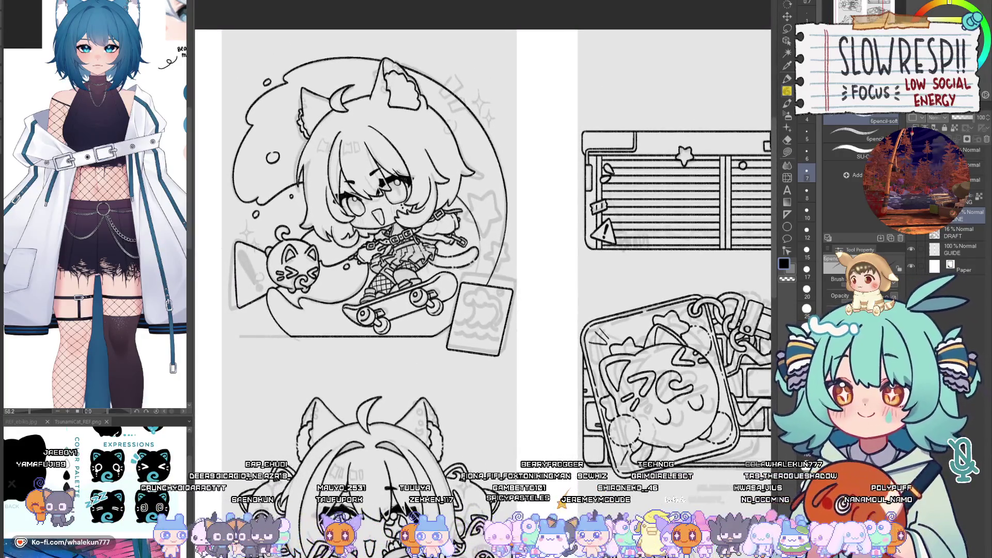
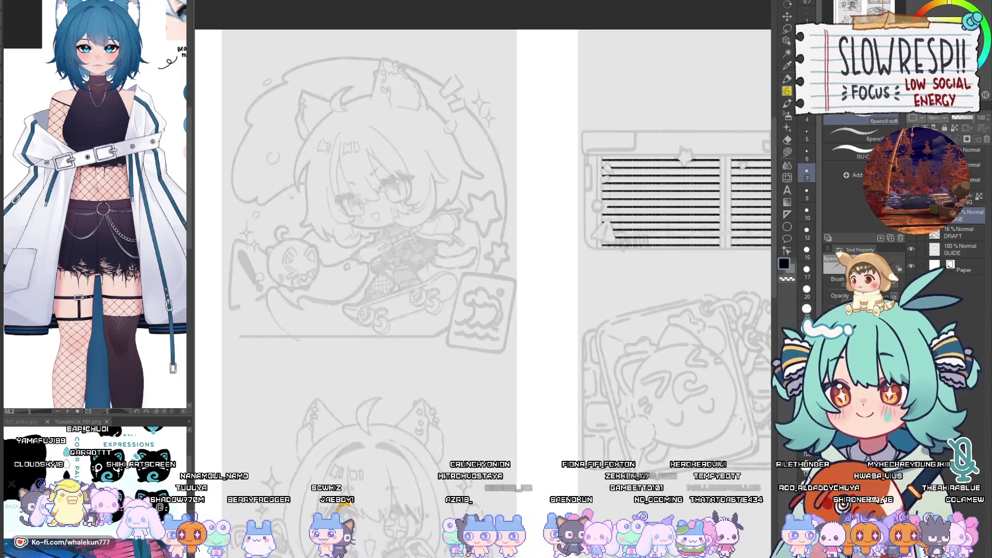
Step: Letter Alt on the keychain drawing's bottom-right keycap, undoing the stray strokes
{"action": "scroll", "coordinate": [683, 319], "scroll_direction": "down", "scroll_amount": 10}
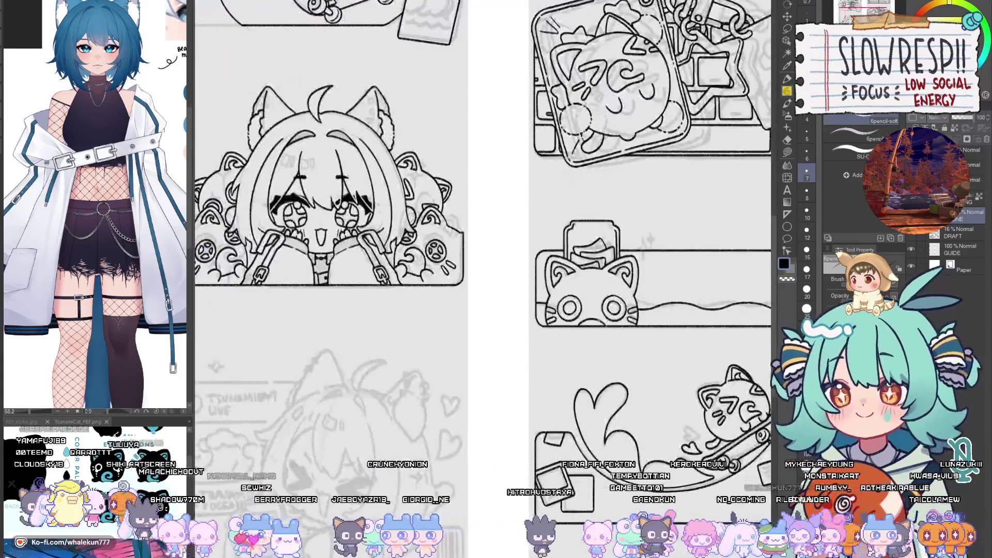
{"action": "scroll", "coordinate": [686, 368], "scroll_direction": "up", "scroll_amount": 5}
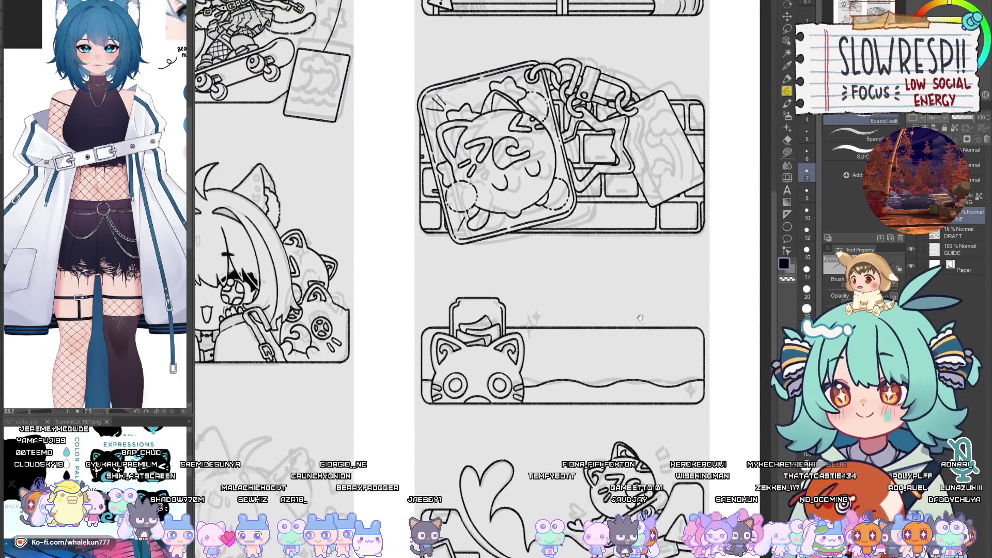
{"action": "scroll", "coordinate": [649, 359], "scroll_direction": "up", "scroll_amount": 2}
{"action": "left_click_drag", "start_coordinate": [672, 424], "coordinate": [635, 420]}
{"action": "scroll", "coordinate": [665, 334], "scroll_direction": "up", "scroll_amount": 5}
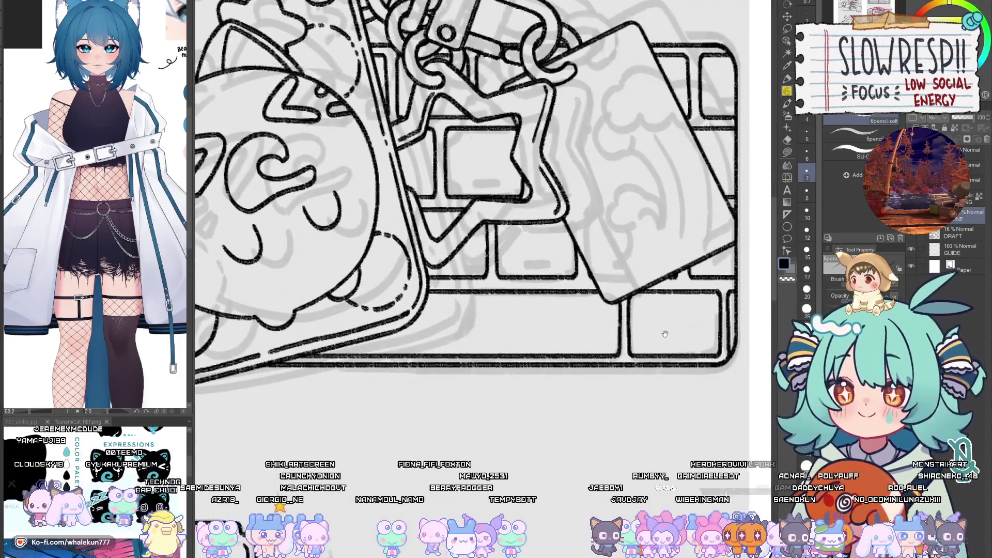
{"action": "mouse_move", "coordinate": [664, 333]}
{"action": "left_mouse_down"}
{"action": "mouse_move", "coordinate": [664, 348]}
{"action": "mouse_move", "coordinate": [643, 333]}
{"action": "mouse_move", "coordinate": [651, 349]}
{"action": "mouse_move", "coordinate": [654, 339]}
{"action": "mouse_move", "coordinate": [669, 352]}
{"action": "mouse_move", "coordinate": [661, 350]}
{"action": "mouse_move", "coordinate": [672, 335]}
{"action": "left_mouse_up"}
{"action": "key", "text": "ctrl+z"}
{"action": "key", "text": "ctrl+z"}
{"action": "key", "text": "ctrl+z"}
Step: Rotate and pan the canvas over the keyboard to letter the J, P and Z keycaps
{"action": "mouse_move", "coordinate": [615, 347]}
{"action": "left_mouse_down"}
{"action": "mouse_move", "coordinate": [630, 372]}
{"action": "mouse_move", "coordinate": [591, 336]}
{"action": "mouse_move", "coordinate": [613, 342]}
{"action": "left_mouse_up"}
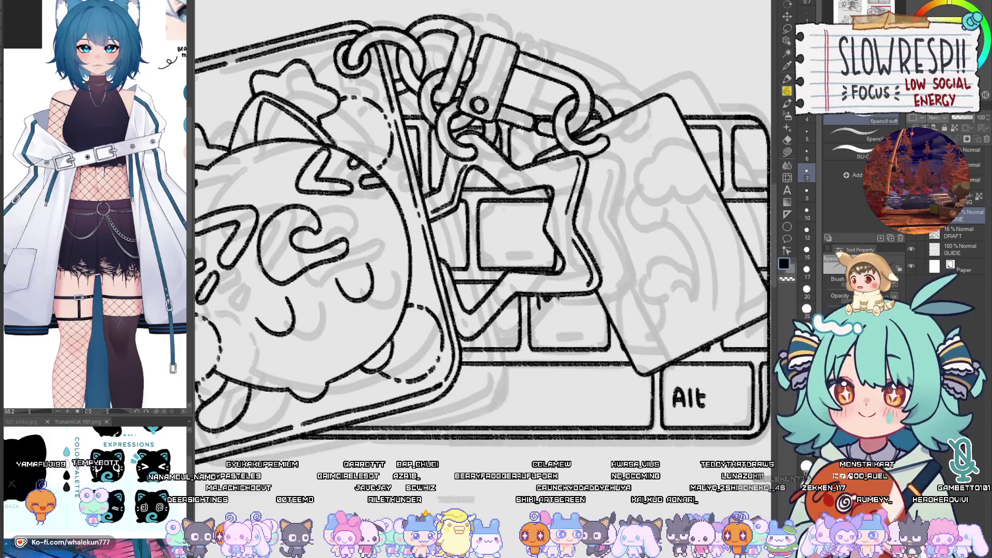
{"action": "left_click_drag", "start_coordinate": [561, 307], "coordinate": [591, 314]}
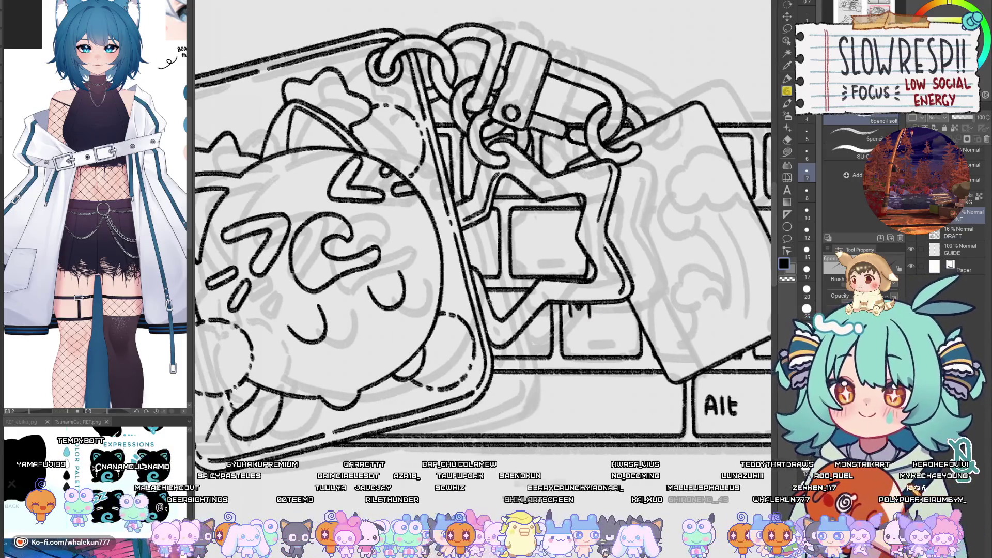
{"action": "left_click_drag", "start_coordinate": [518, 305], "coordinate": [519, 301]}
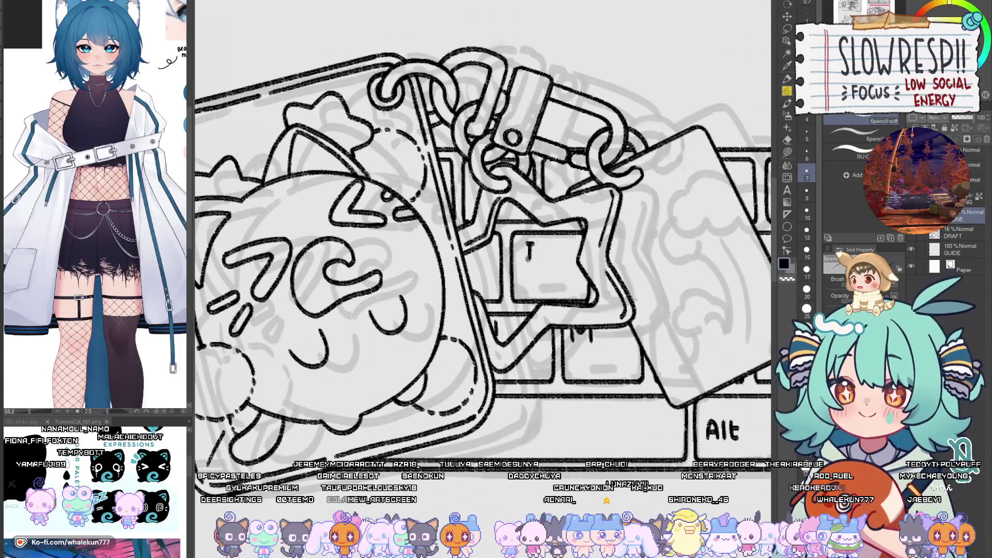
{"action": "mouse_move", "coordinate": [535, 254]}
{"action": "left_mouse_down"}
{"action": "mouse_move", "coordinate": [599, 361]}
{"action": "mouse_move", "coordinate": [627, 341]}
{"action": "mouse_move", "coordinate": [654, 228]}
{"action": "left_mouse_up"}
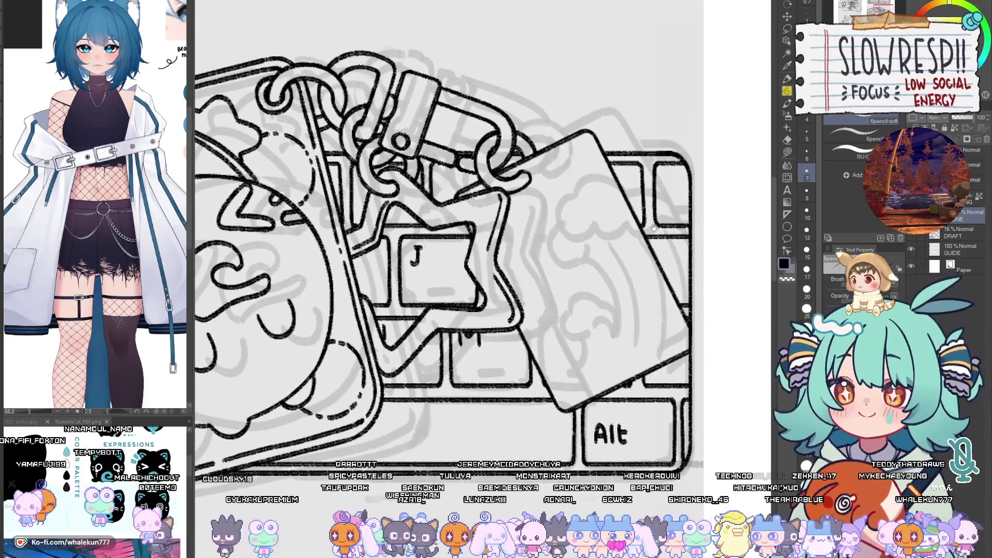
{"action": "left_click_drag", "start_coordinate": [653, 261], "coordinate": [663, 218]}
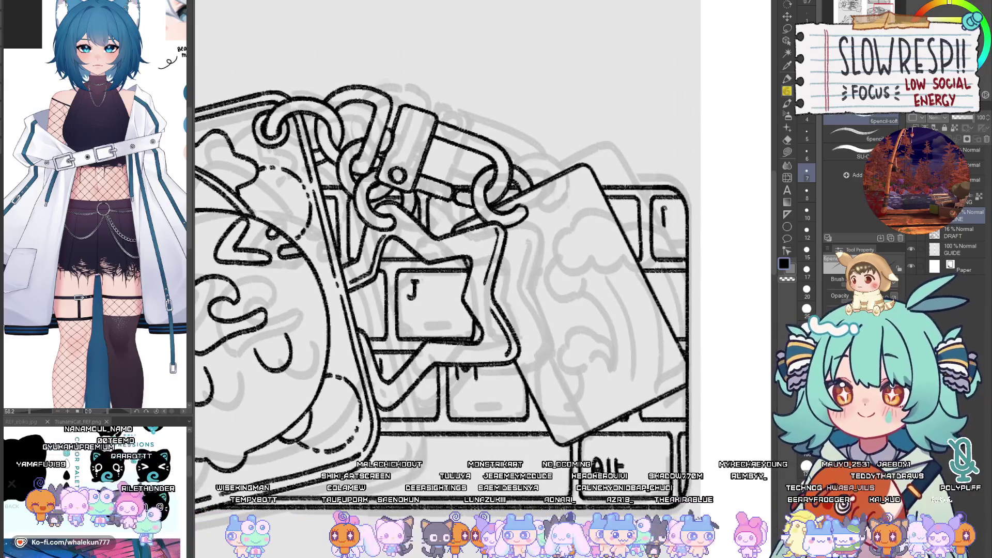
{"action": "left_click_drag", "start_coordinate": [623, 251], "coordinate": [599, 310]}
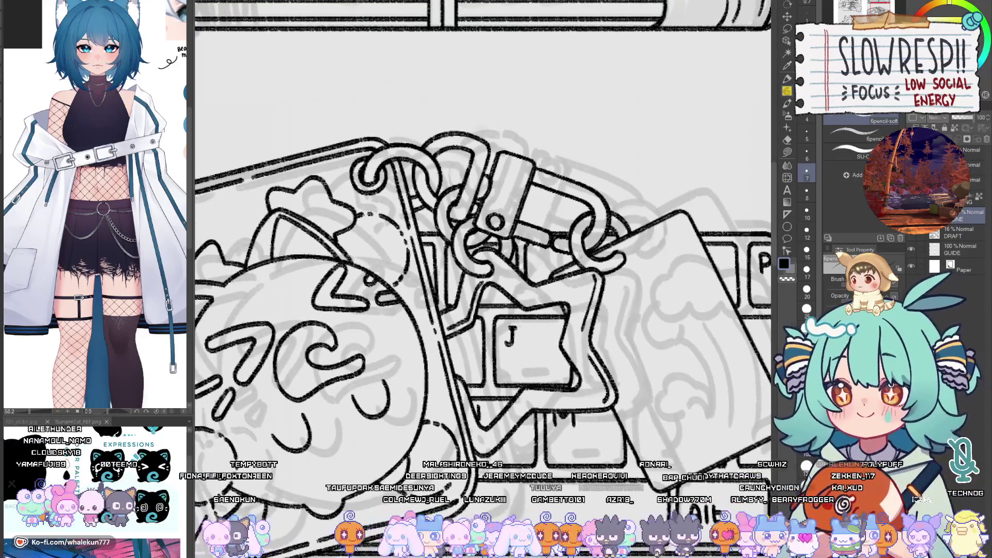
{"action": "left_click_drag", "start_coordinate": [540, 267], "coordinate": [540, 256]}
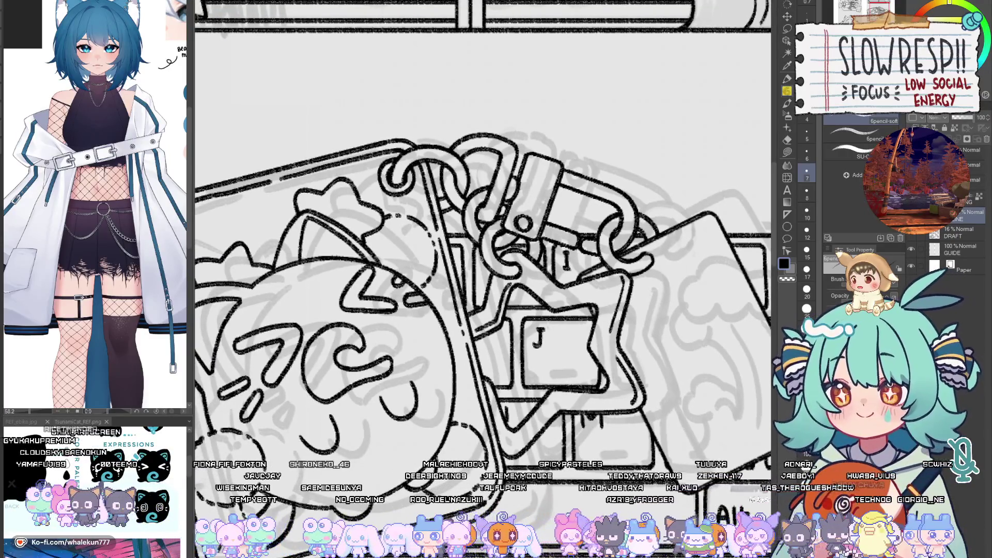
{"action": "scroll", "coordinate": [484, 275], "scroll_direction": "down", "scroll_amount": 3}
{"action": "scroll", "coordinate": [409, 429], "scroll_direction": "up", "scroll_amount": 3}
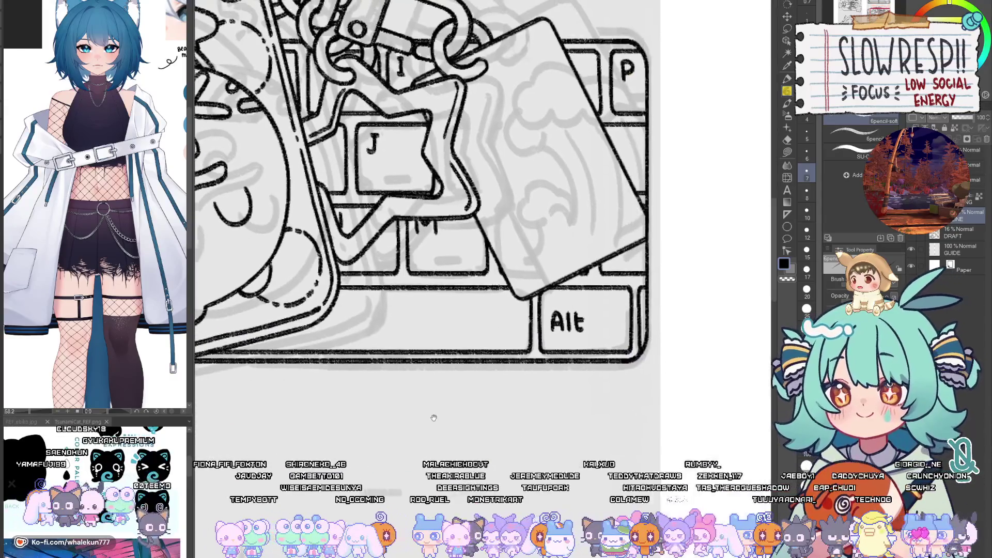
{"action": "scroll", "coordinate": [409, 429], "scroll_direction": "down", "scroll_amount": 3}
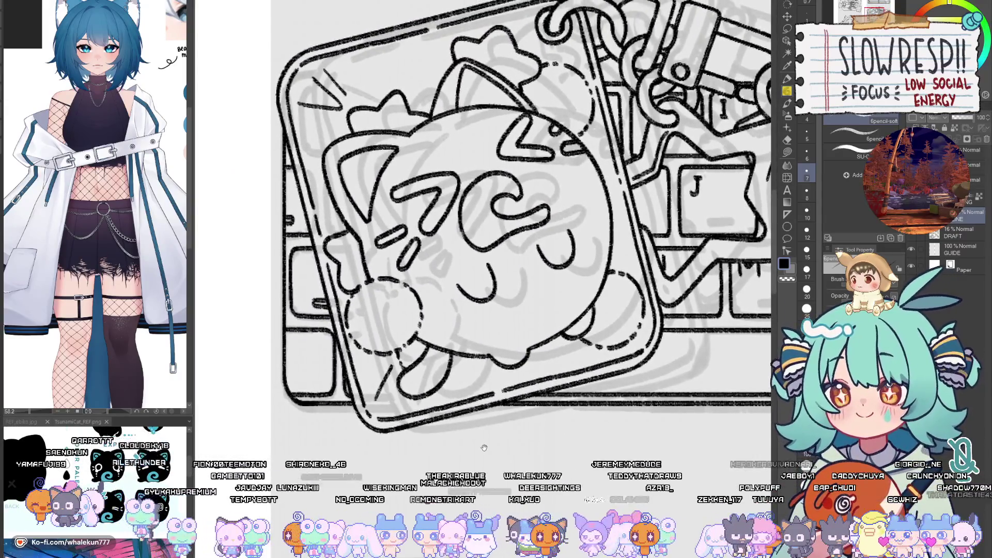
{"action": "scroll", "coordinate": [488, 450], "scroll_direction": "up", "scroll_amount": 3}
{"action": "scroll", "coordinate": [489, 449], "scroll_direction": "down", "scroll_amount": 2}
{"action": "scroll", "coordinate": [500, 399], "scroll_direction": "up", "scroll_amount": 2}
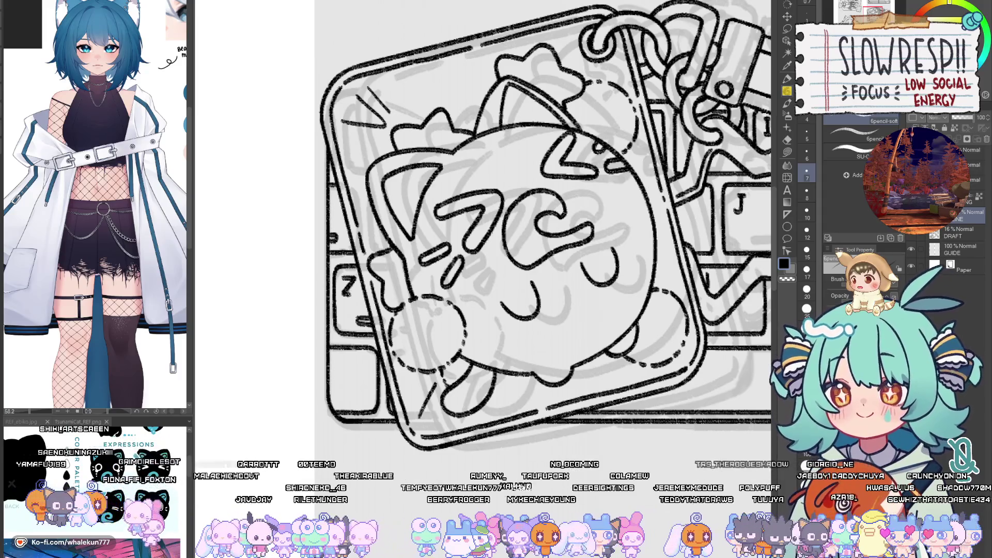
{"action": "scroll", "coordinate": [362, 290], "scroll_direction": "down", "scroll_amount": 3}
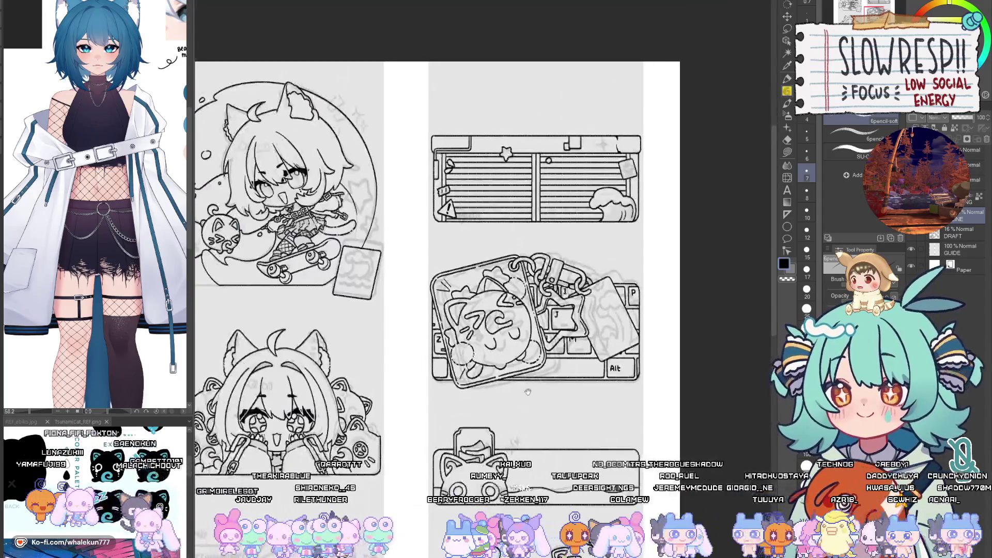
{"action": "scroll", "coordinate": [455, 381], "scroll_direction": "up", "scroll_amount": 1}
{"action": "left_click_drag", "start_coordinate": [448, 402], "coordinate": [473, 414]}
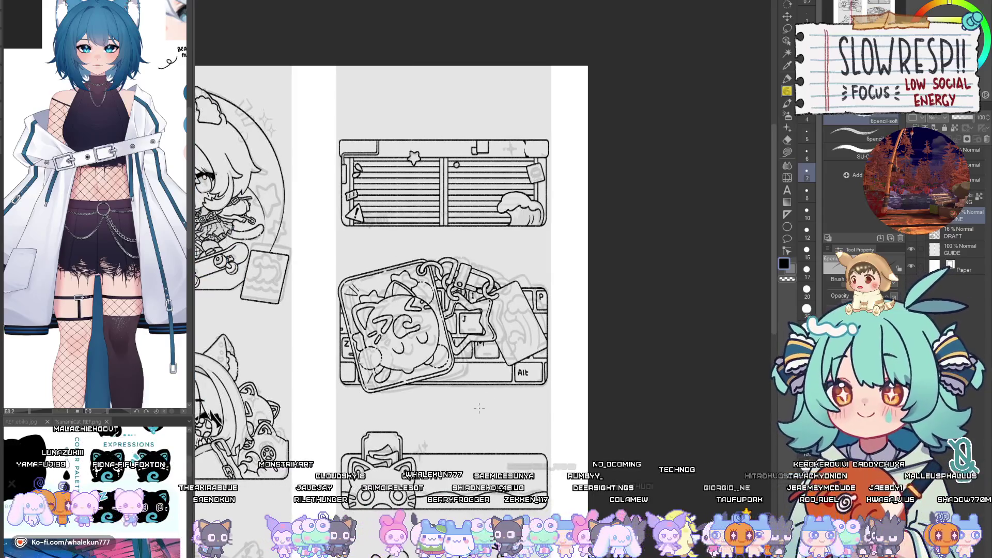
{"action": "key", "text": "ctrl+z"}
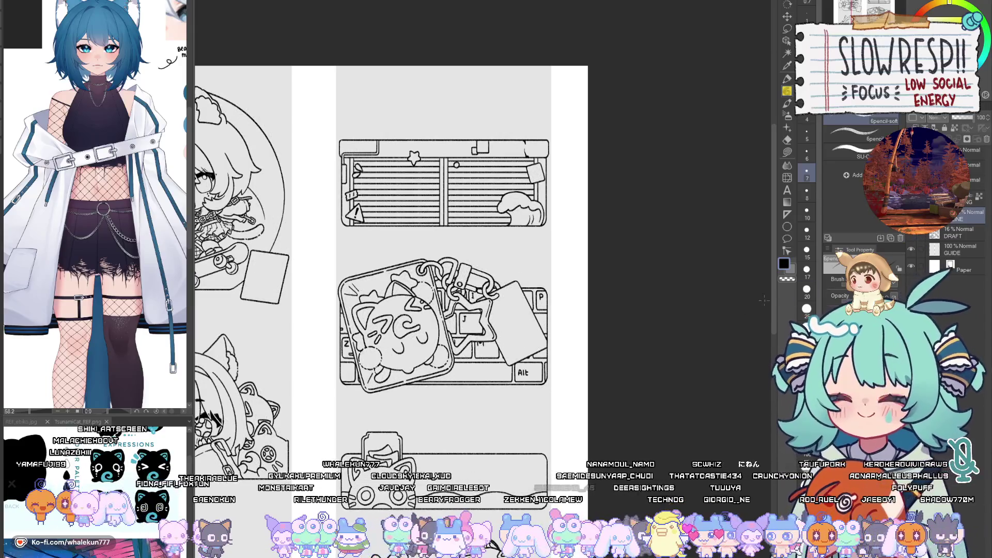
{"action": "left_click_drag", "start_coordinate": [525, 437], "coordinate": [636, 409]}
{"action": "key", "text": "ctrl+y"}
{"action": "left_click_drag", "start_coordinate": [632, 456], "coordinate": [677, 344]}
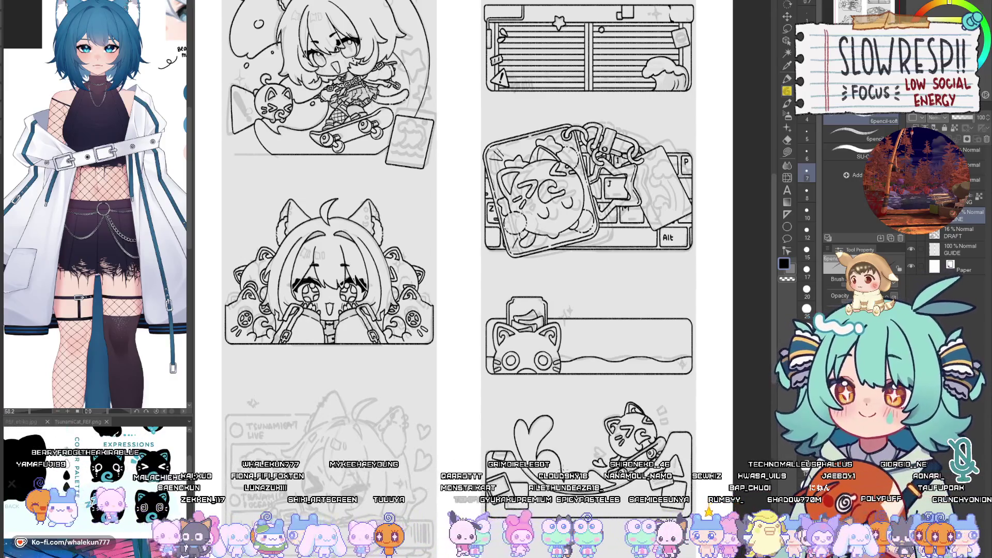
{"action": "left_click_drag", "start_coordinate": [594, 259], "coordinate": [568, 318]}
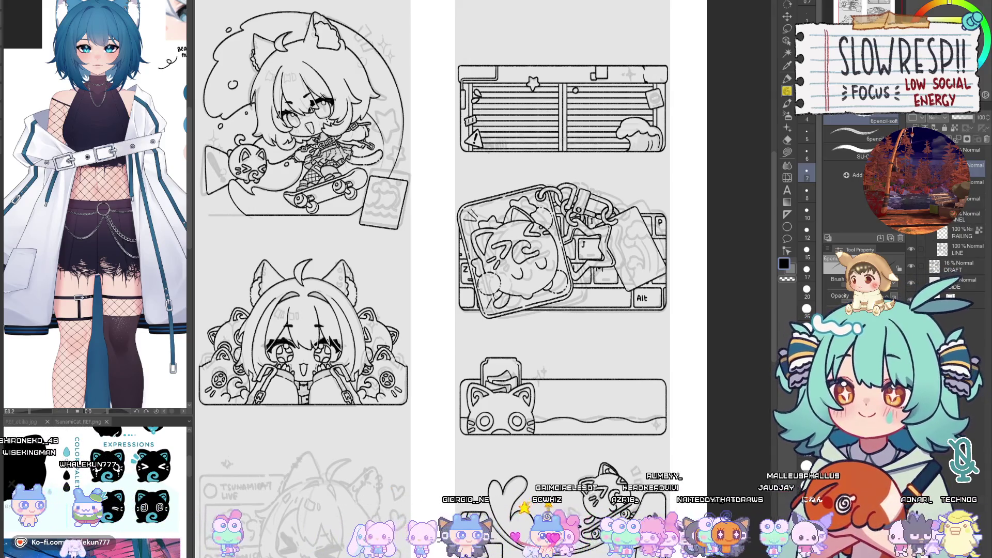
{"action": "left_click_drag", "start_coordinate": [686, 271], "coordinate": [735, 120]}
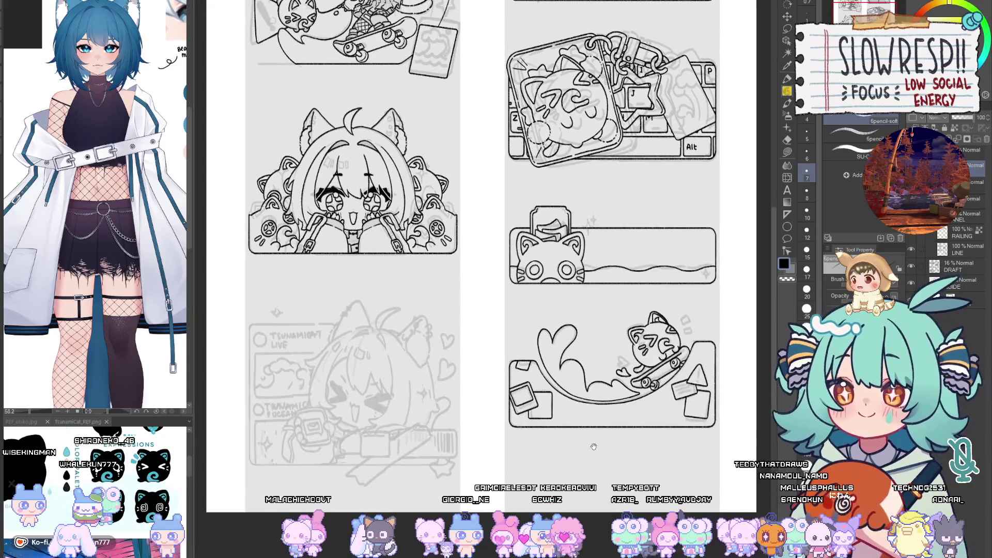
{"action": "left_click_drag", "start_coordinate": [597, 416], "coordinate": [588, 551]}
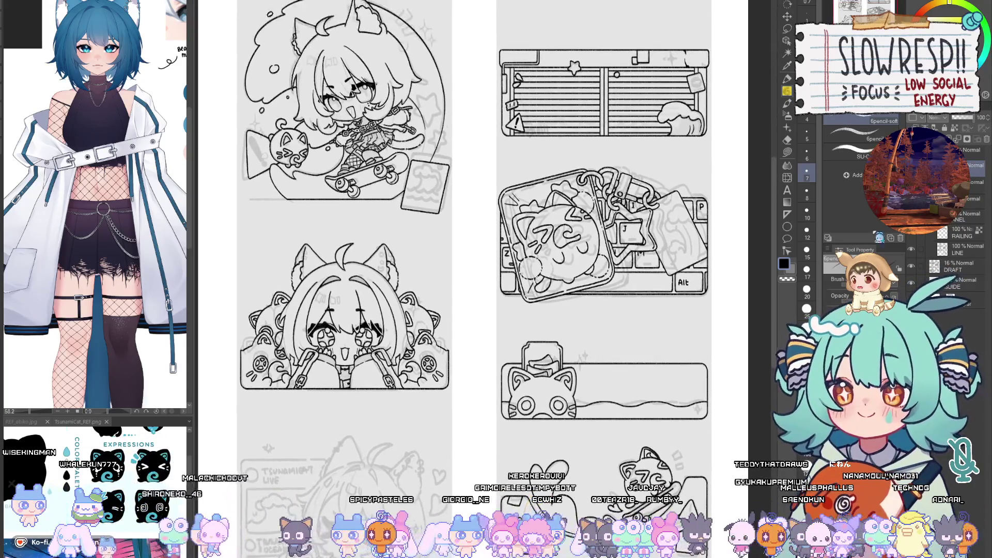
{"action": "left_click_drag", "start_coordinate": [660, 334], "coordinate": [598, 341]}
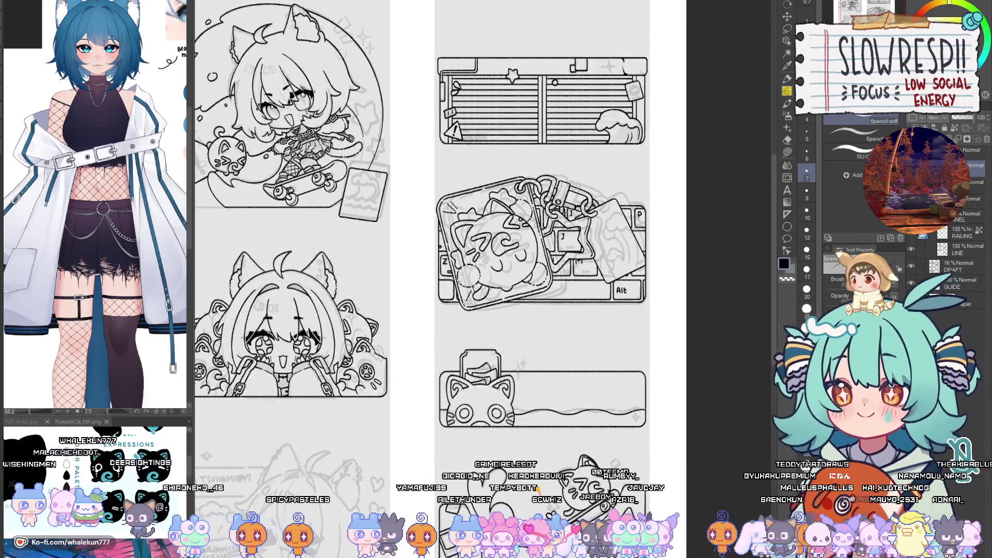
{"action": "mouse_move", "coordinate": [552, 353]}
{"action": "left_mouse_down"}
{"action": "mouse_move", "coordinate": [647, 384]}
{"action": "mouse_move", "coordinate": [574, 336]}
{"action": "mouse_move", "coordinate": [616, 359]}
{"action": "left_mouse_up"}
{"action": "scroll", "coordinate": [647, 385], "scroll_direction": "down", "scroll_amount": 3}
{"action": "scroll", "coordinate": [582, 357], "scroll_direction": "up", "scroll_amount": 3}
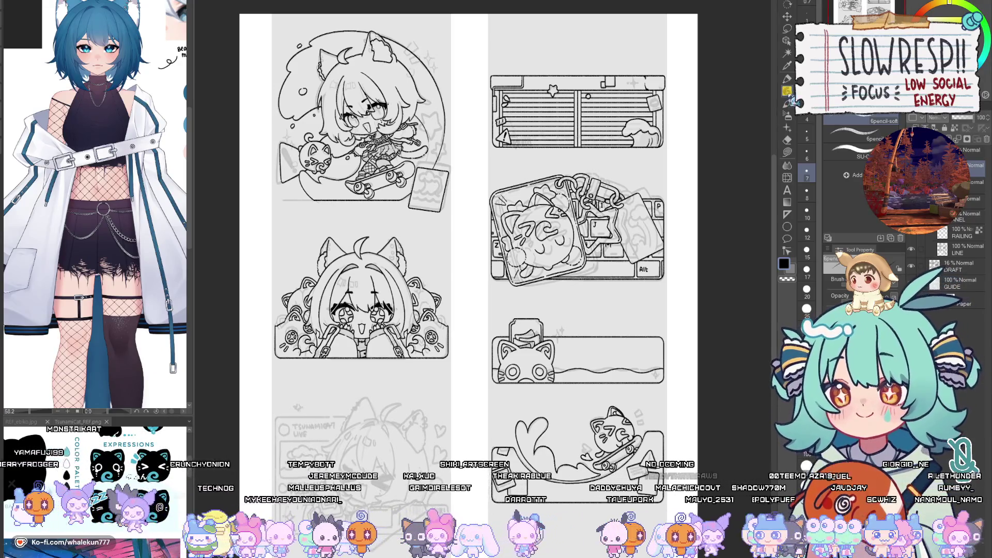
{"action": "scroll", "coordinate": [467, 337], "scroll_direction": "up", "scroll_amount": 3}
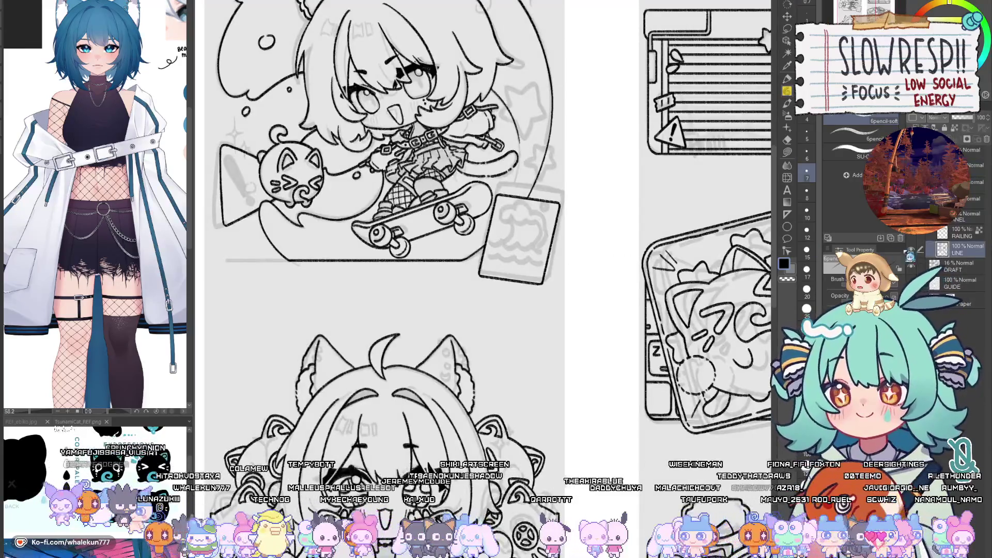
Step: Place a diagonal symmetrical ruler across the chibi and try a mirrored curve, then undo it
{"action": "scroll", "coordinate": [403, 371], "scroll_direction": "down", "scroll_amount": 2}
{"action": "scroll", "coordinate": [346, 293], "scroll_direction": "up", "scroll_amount": 4}
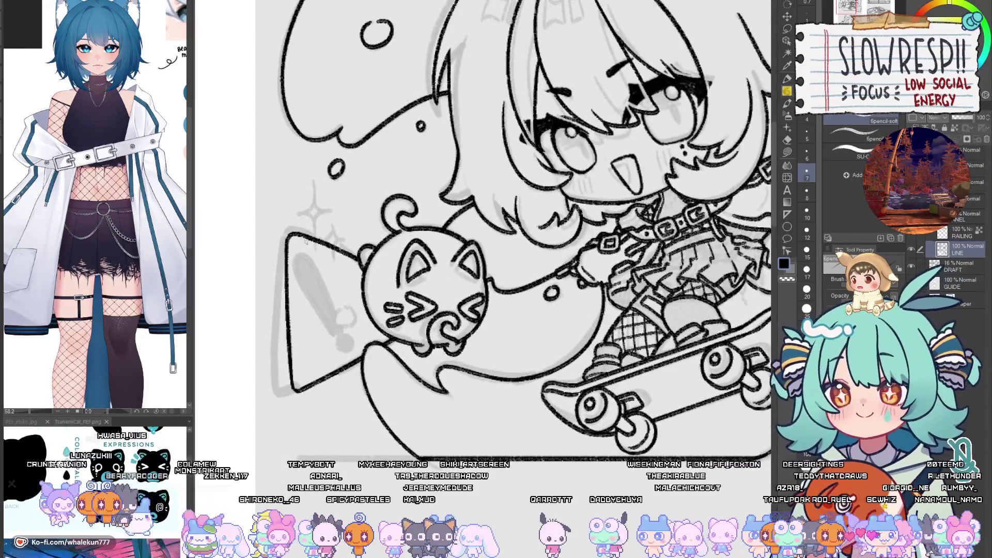
{"action": "left_click", "coordinate": [787, 214]}
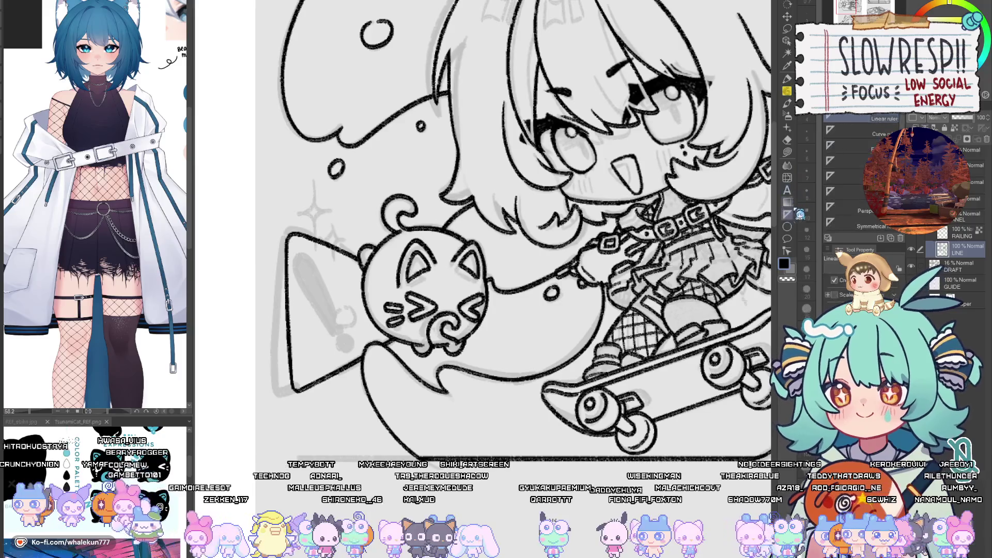
{"action": "left_click", "coordinate": [857, 225]}
{"action": "mouse_move", "coordinate": [293, 237]}
{"action": "left_mouse_down"}
{"action": "mouse_move", "coordinate": [373, 376]}
{"action": "mouse_move", "coordinate": [356, 352]}
{"action": "mouse_move", "coordinate": [392, 378]}
{"action": "left_mouse_up"}
{"action": "key", "text": "p"}
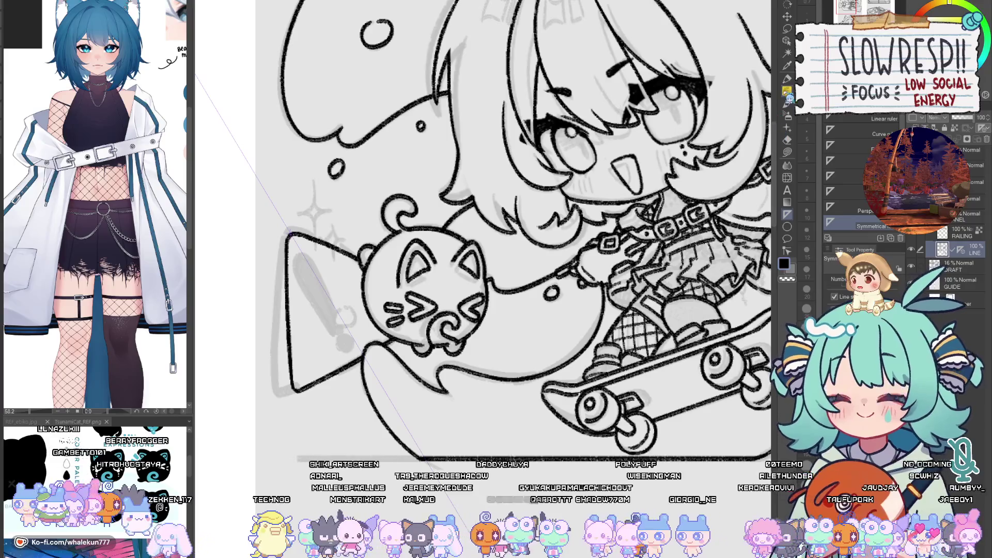
{"action": "mouse_move", "coordinate": [306, 253]}
{"action": "left_mouse_down"}
{"action": "mouse_move", "coordinate": [297, 262]}
{"action": "mouse_move", "coordinate": [310, 290]}
{"action": "mouse_move", "coordinate": [302, 254]}
{"action": "mouse_move", "coordinate": [313, 293]}
{"action": "mouse_move", "coordinate": [339, 326]}
{"action": "mouse_move", "coordinate": [305, 263]}
{"action": "mouse_move", "coordinate": [316, 295]}
{"action": "mouse_move", "coordinate": [360, 345]}
{"action": "left_mouse_up"}
{"action": "key", "text": "ctrl+z"}
{"action": "key", "text": "ctrl+z"}
{"action": "key", "text": "ctrl+z"}
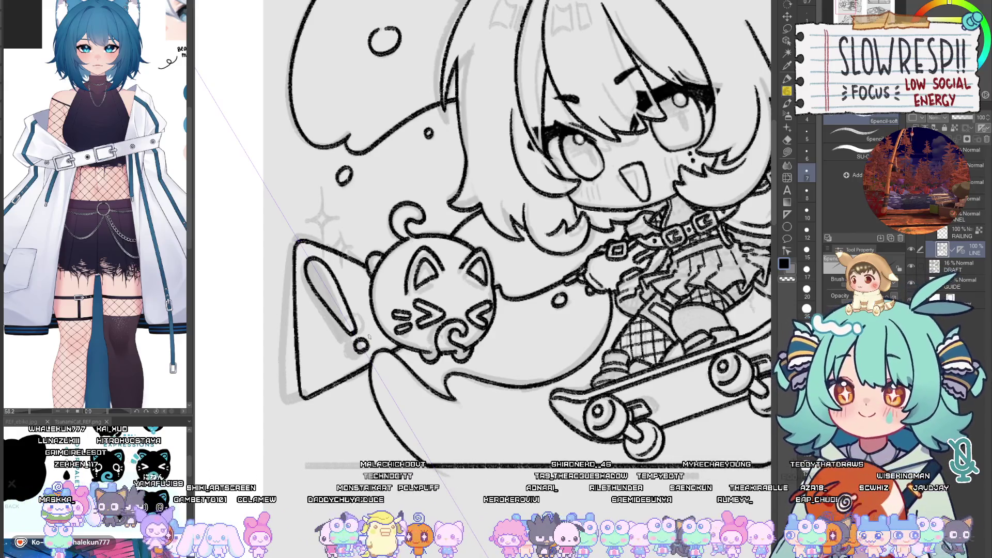
Step: On a new layer above LINE, draw the wave lines and curl under the card's cloud
{"action": "scroll", "coordinate": [594, 387], "scroll_direction": "down", "scroll_amount": 5}
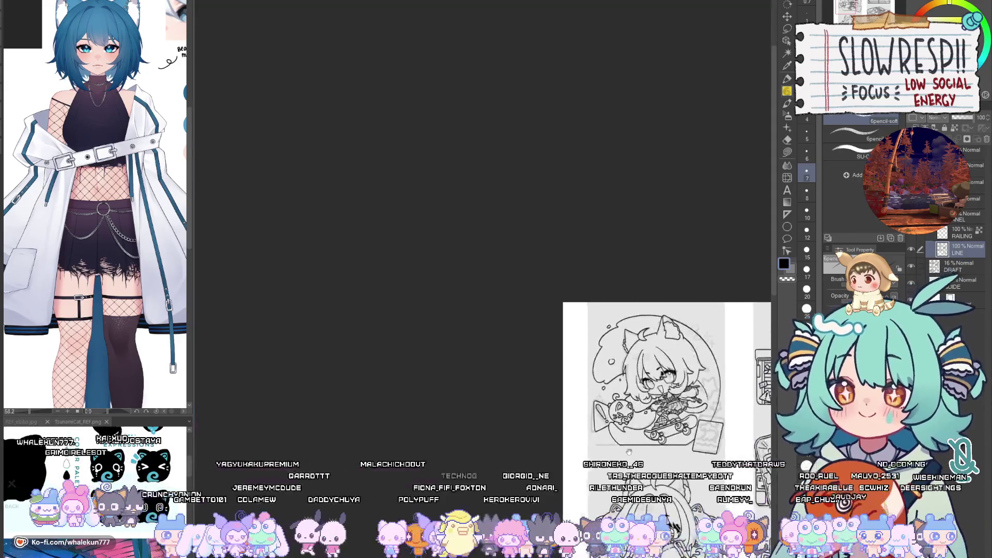
{"action": "scroll", "coordinate": [594, 387], "scroll_direction": "up", "scroll_amount": 3}
{"action": "scroll", "coordinate": [594, 386], "scroll_direction": "up", "scroll_amount": 2}
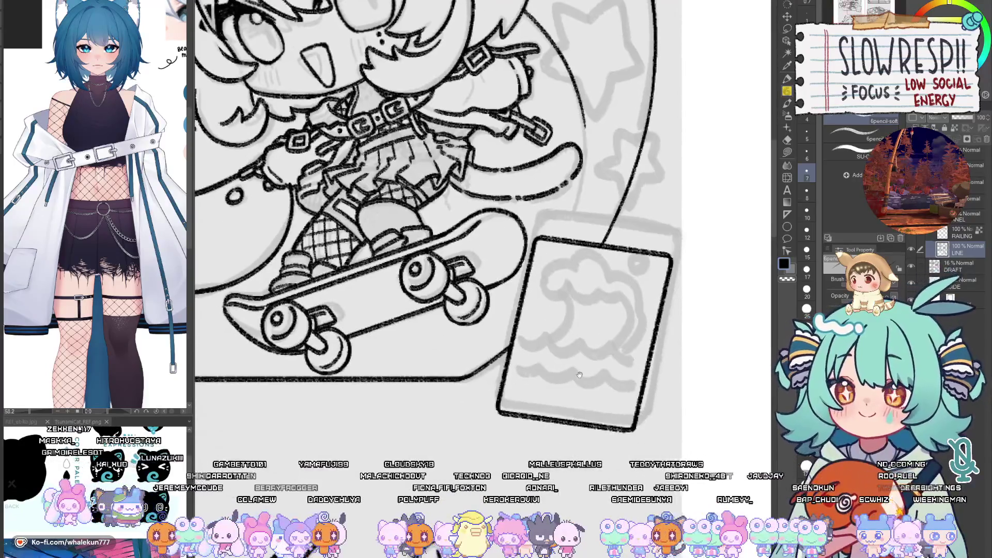
{"action": "key", "text": "ctrl+shift+n"}
{"action": "scroll", "coordinate": [597, 303], "scroll_direction": "up", "scroll_amount": 1}
{"action": "mouse_move", "coordinate": [558, 296]}
{"action": "left_mouse_down"}
{"action": "mouse_move", "coordinate": [566, 323]}
{"action": "mouse_move", "coordinate": [546, 339]}
{"action": "left_mouse_up"}
{"action": "mouse_move", "coordinate": [570, 260]}
{"action": "left_mouse_down"}
{"action": "mouse_move", "coordinate": [549, 257]}
{"action": "mouse_move", "coordinate": [546, 297]}
{"action": "mouse_move", "coordinate": [568, 292]}
{"action": "mouse_move", "coordinate": [573, 250]}
{"action": "mouse_move", "coordinate": [631, 272]}
{"action": "mouse_move", "coordinate": [652, 330]}
{"action": "mouse_move", "coordinate": [625, 362]}
{"action": "left_mouse_up"}
{"action": "mouse_move", "coordinate": [567, 291]}
{"action": "left_mouse_down"}
{"action": "mouse_move", "coordinate": [632, 301]}
{"action": "mouse_move", "coordinate": [637, 321]}
{"action": "mouse_move", "coordinate": [622, 359]}
{"action": "left_mouse_up"}
Step: Add the card's right-edge stroke, small circle and dot, undoing a bad curve
{"action": "left_click_drag", "start_coordinate": [655, 259], "coordinate": [656, 271]}
{"action": "left_click_drag", "start_coordinate": [535, 297], "coordinate": [531, 309]}
{"action": "left_click_drag", "start_coordinate": [588, 364], "coordinate": [609, 362]}
{"action": "left_click_drag", "start_coordinate": [531, 342], "coordinate": [600, 354]}
{"action": "key", "text": "ctrl+z"}
{"action": "key", "text": "ctrl+z"}
Step: Redraw the card's bottom strokes, ink its lower edge, and move the card drawing down
{"action": "left_click_drag", "start_coordinate": [628, 337], "coordinate": [634, 345]}
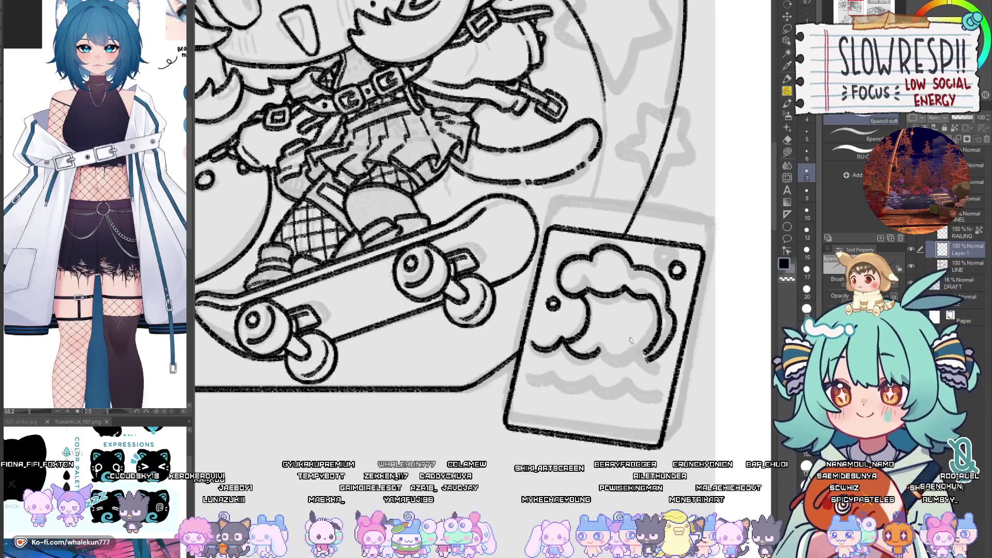
{"action": "key", "text": "ctrl+z"}
{"action": "key", "text": "ctrl+z"}
{"action": "mouse_move", "coordinate": [530, 342]}
{"action": "left_mouse_down"}
{"action": "mouse_move", "coordinate": [568, 341]}
{"action": "mouse_move", "coordinate": [614, 359]}
{"action": "mouse_move", "coordinate": [641, 352]}
{"action": "mouse_move", "coordinate": [667, 370]}
{"action": "left_mouse_up"}
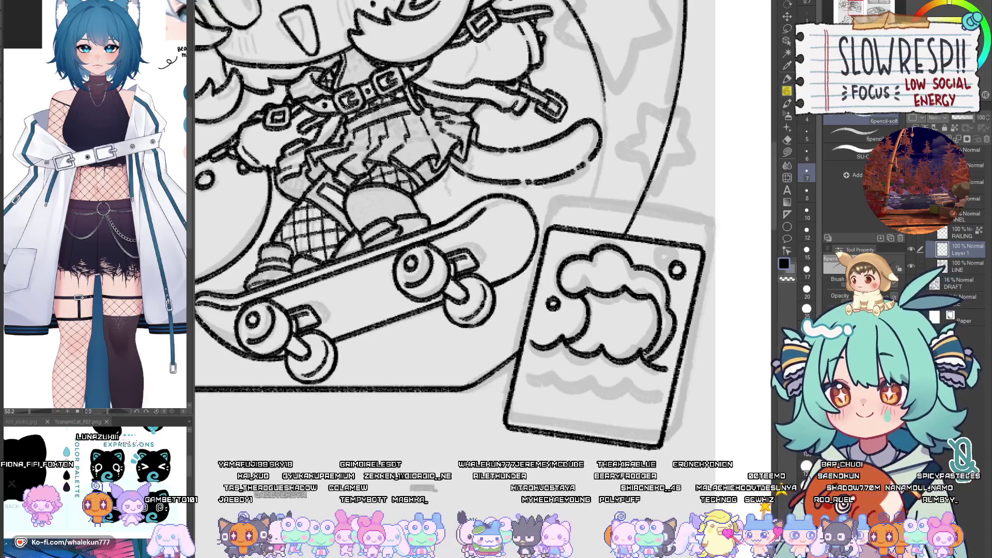
{"action": "mouse_move", "coordinate": [528, 367]}
{"action": "left_mouse_down"}
{"action": "mouse_move", "coordinate": [522, 360]}
{"action": "mouse_move", "coordinate": [657, 396]}
{"action": "mouse_move", "coordinate": [629, 389]}
{"action": "left_mouse_up"}
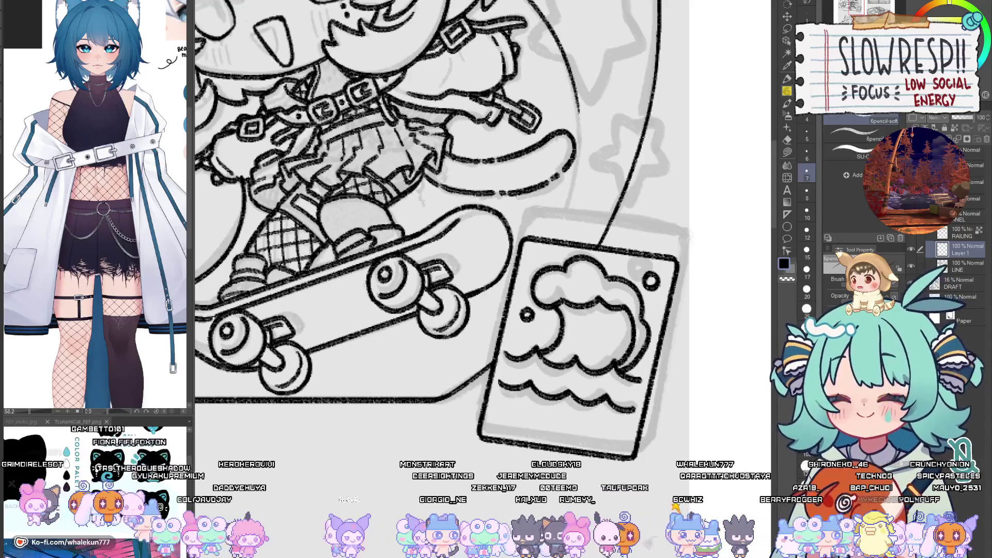
{"action": "left_click", "coordinate": [786, 18]}
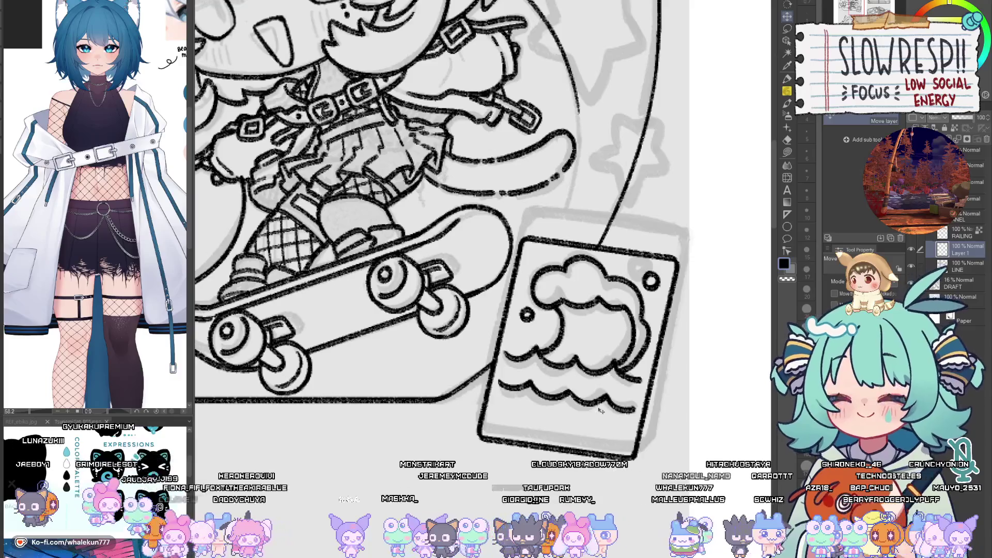
{"action": "left_click_drag", "start_coordinate": [599, 410], "coordinate": [596, 428]}
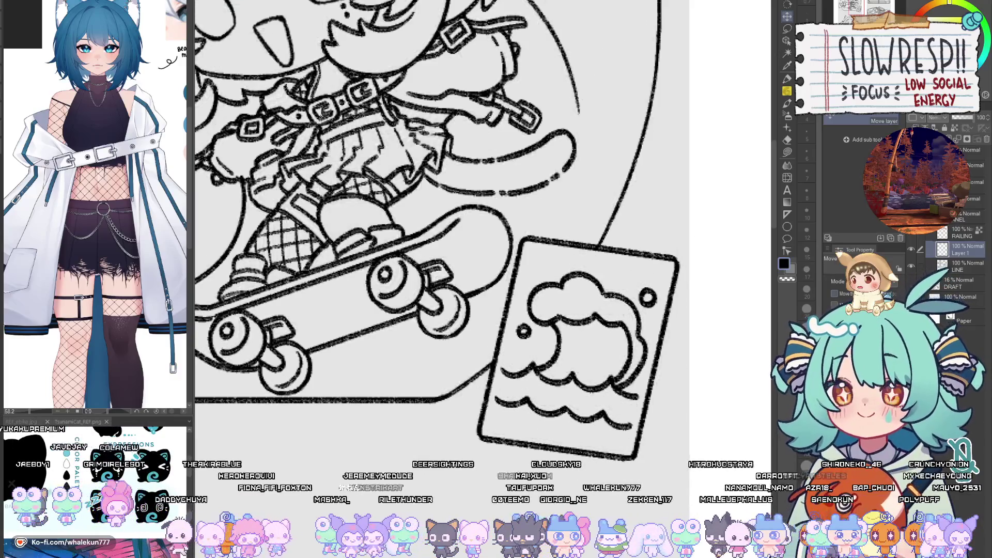
Step: Confirm the card drawing's position with a transform and merge it down into LINE
{"action": "scroll", "coordinate": [629, 382], "scroll_direction": "down", "scroll_amount": 5}
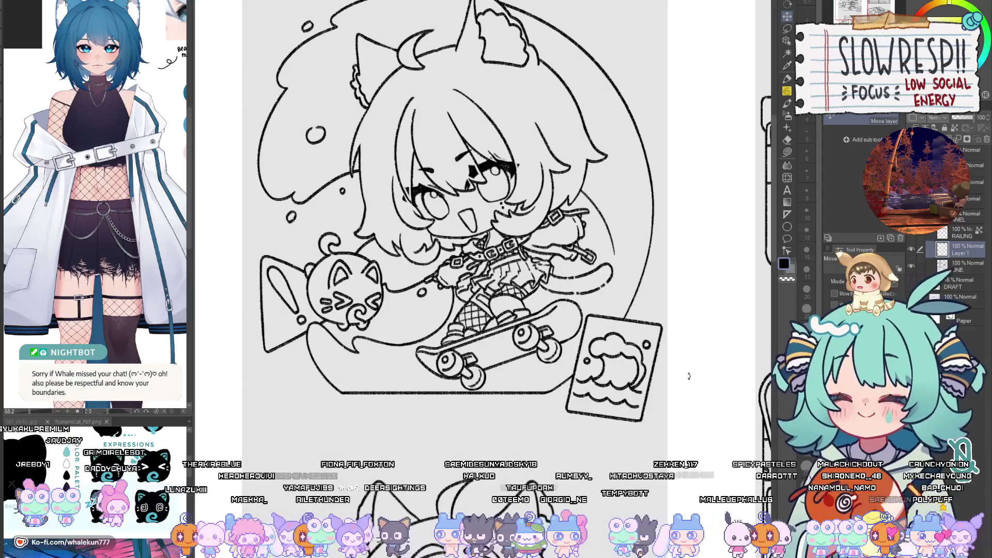
{"action": "key", "text": "ctrl+t"}
{"action": "key", "text": "Return"}
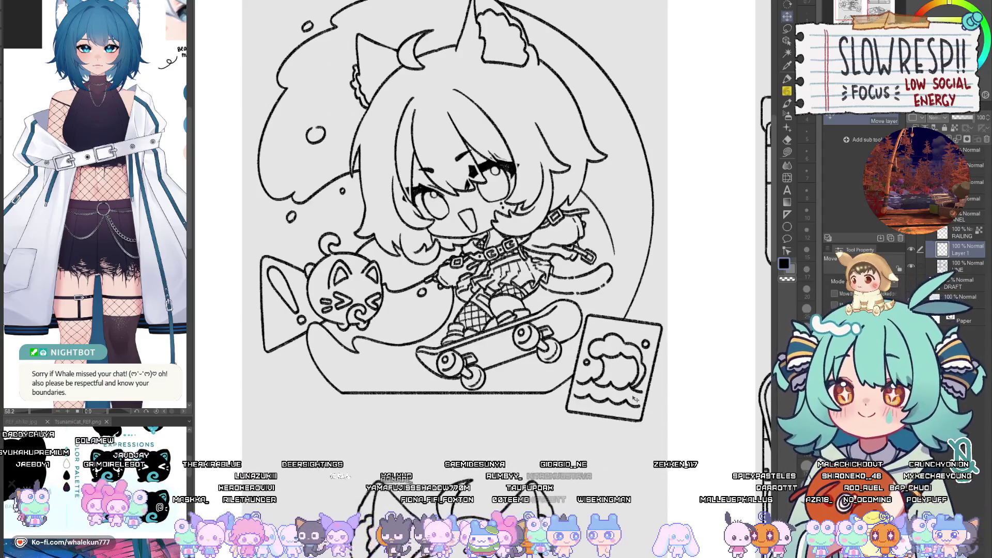
{"action": "key", "text": "ctrl+e"}
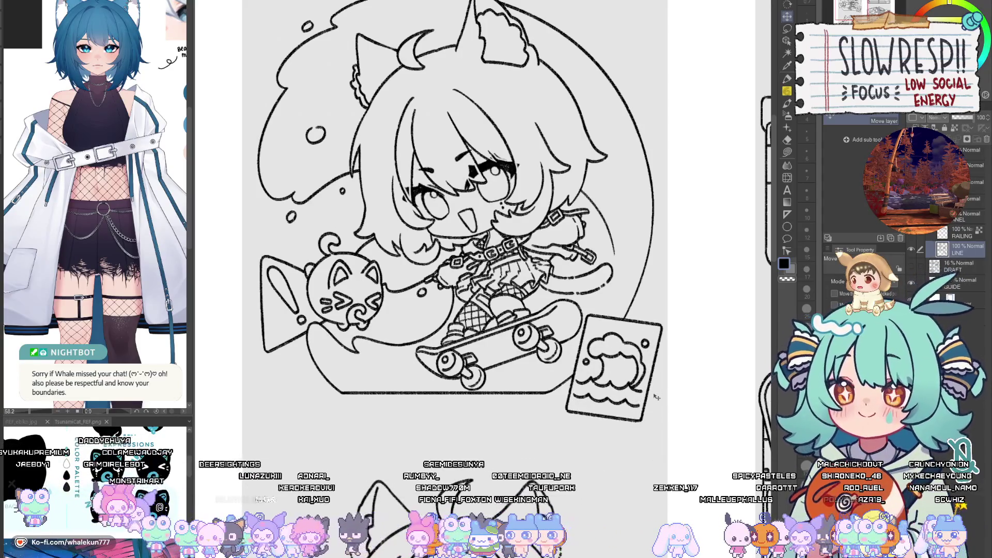
Step: Show the draft sketch for reference and add a new layer above the line art, ready for pencil
{"action": "left_click_drag", "start_coordinate": [655, 396], "coordinate": [617, 431]}
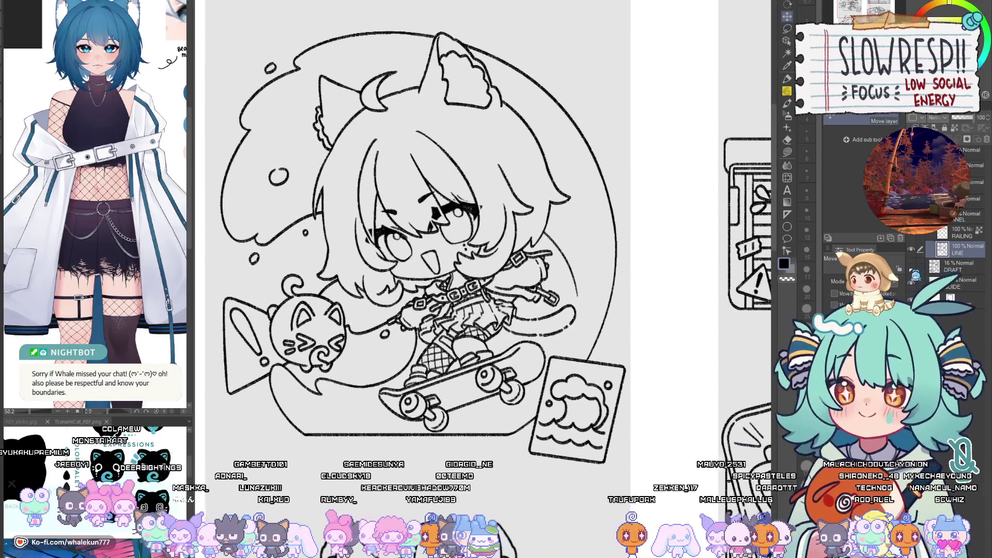
{"action": "left_click", "coordinate": [911, 266]}
{"action": "key", "text": "ctrl+z"}
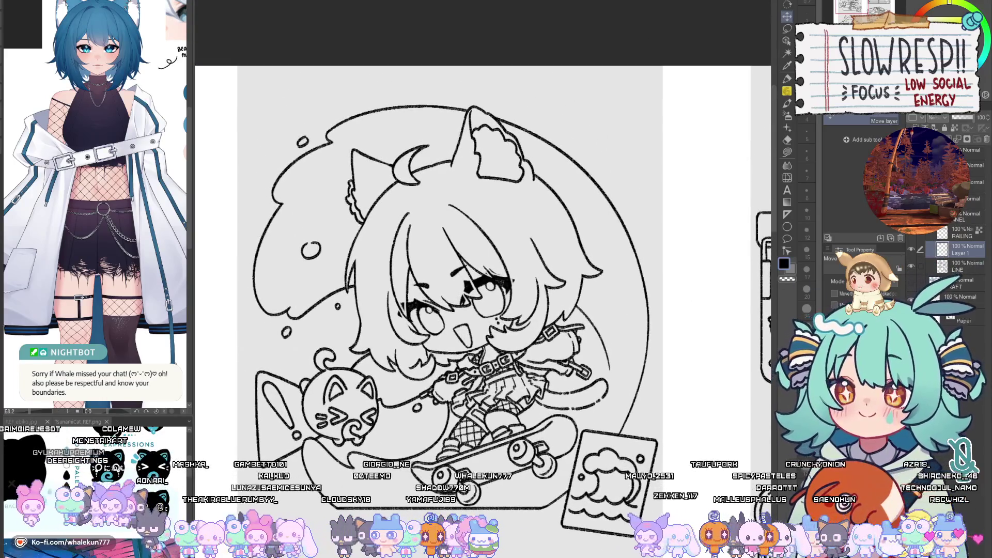
{"action": "left_click", "coordinate": [787, 91]}
{"action": "scroll", "coordinate": [121, 235], "scroll_direction": "up", "scroll_amount": 5}
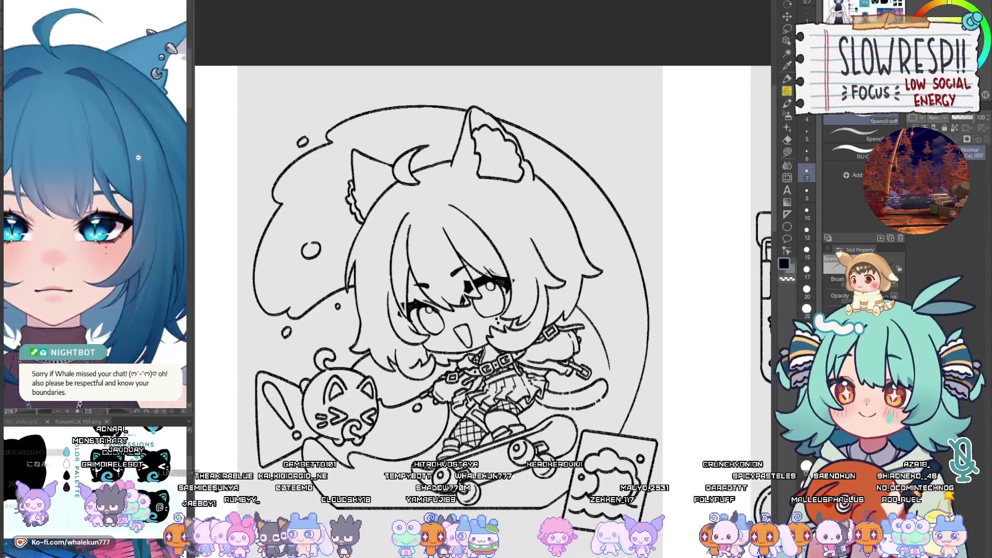
Step: Pencil the crescent moon and a ring at the ear's top, undoing misdrawn hooks
{"action": "scroll", "coordinate": [518, 205], "scroll_direction": "up", "scroll_amount": 3}
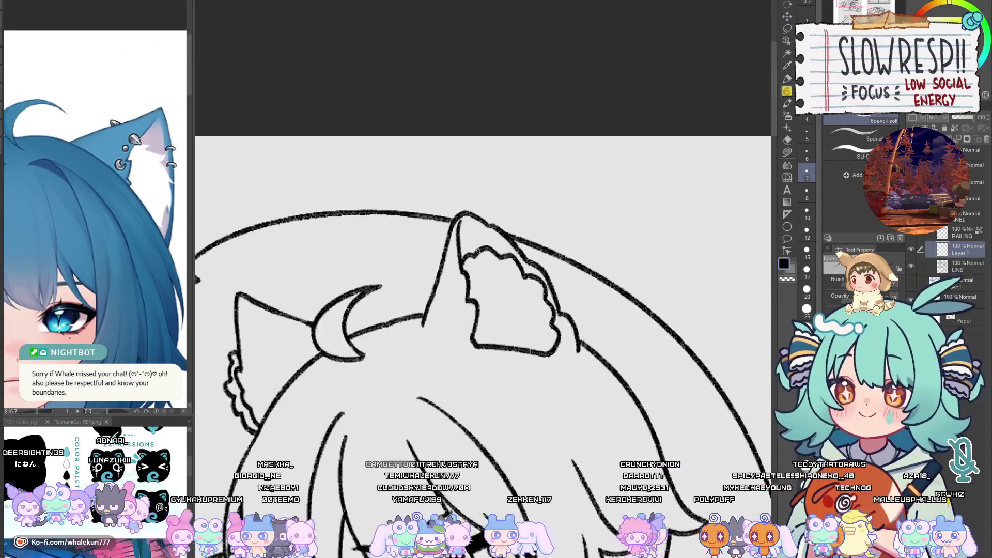
{"action": "scroll", "coordinate": [457, 338], "scroll_direction": "up", "scroll_amount": 3}
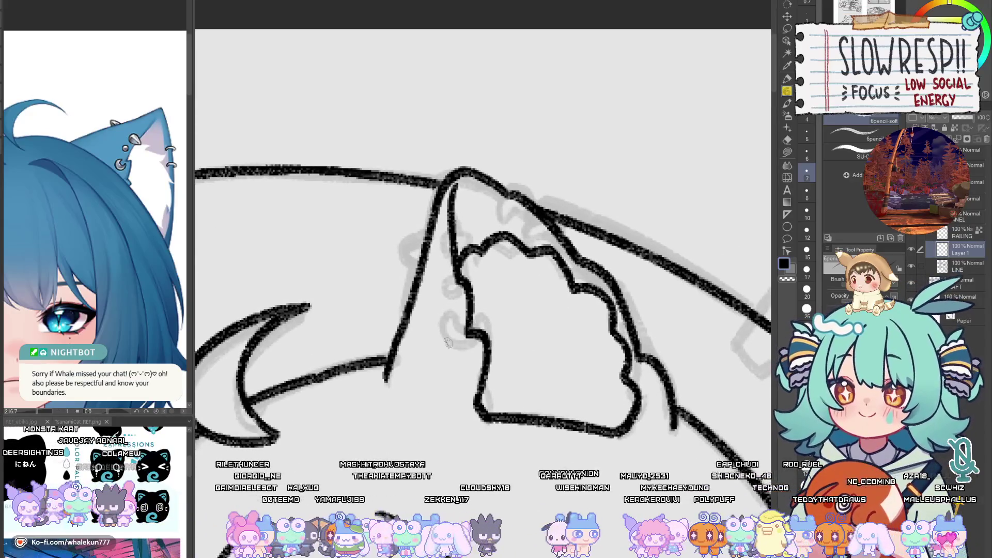
{"action": "mouse_move", "coordinate": [457, 338]}
{"action": "left_mouse_down"}
{"action": "mouse_move", "coordinate": [442, 318]}
{"action": "mouse_move", "coordinate": [445, 345]}
{"action": "mouse_move", "coordinate": [471, 326]}
{"action": "mouse_move", "coordinate": [425, 326]}
{"action": "mouse_move", "coordinate": [457, 355]}
{"action": "mouse_move", "coordinate": [469, 328]}
{"action": "mouse_move", "coordinate": [417, 328]}
{"action": "mouse_move", "coordinate": [445, 362]}
{"action": "mouse_move", "coordinate": [467, 330]}
{"action": "mouse_move", "coordinate": [435, 317]}
{"action": "mouse_move", "coordinate": [450, 336]}
{"action": "mouse_move", "coordinate": [463, 319]}
{"action": "mouse_move", "coordinate": [440, 299]}
{"action": "left_mouse_up"}
{"action": "key", "text": "ctrl+z"}
{"action": "key", "text": "ctrl+z"}
{"action": "scroll", "coordinate": [455, 310], "scroll_direction": "up", "scroll_amount": 1}
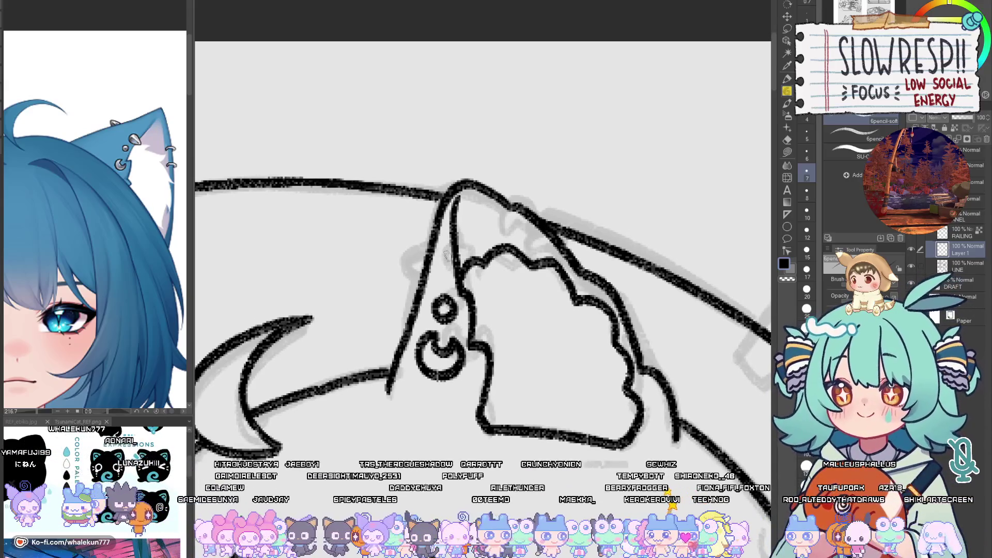
{"action": "mouse_move", "coordinate": [439, 257]}
{"action": "left_mouse_down"}
{"action": "mouse_move", "coordinate": [448, 278]}
{"action": "mouse_move", "coordinate": [462, 276]}
{"action": "mouse_move", "coordinate": [438, 278]}
{"action": "mouse_move", "coordinate": [459, 261]}
{"action": "mouse_move", "coordinate": [462, 268]}
{"action": "mouse_move", "coordinate": [449, 261]}
{"action": "mouse_move", "coordinate": [465, 270]}
{"action": "mouse_move", "coordinate": [462, 258]}
{"action": "mouse_move", "coordinate": [465, 278]}
{"action": "mouse_move", "coordinate": [405, 266]}
{"action": "mouse_move", "coordinate": [427, 283]}
{"action": "left_mouse_up"}
{"action": "key", "text": "ctrl+z"}
{"action": "key", "text": "ctrl+z"}
{"action": "key", "text": "ctrl+z"}
{"action": "key", "text": "ctrl+z"}
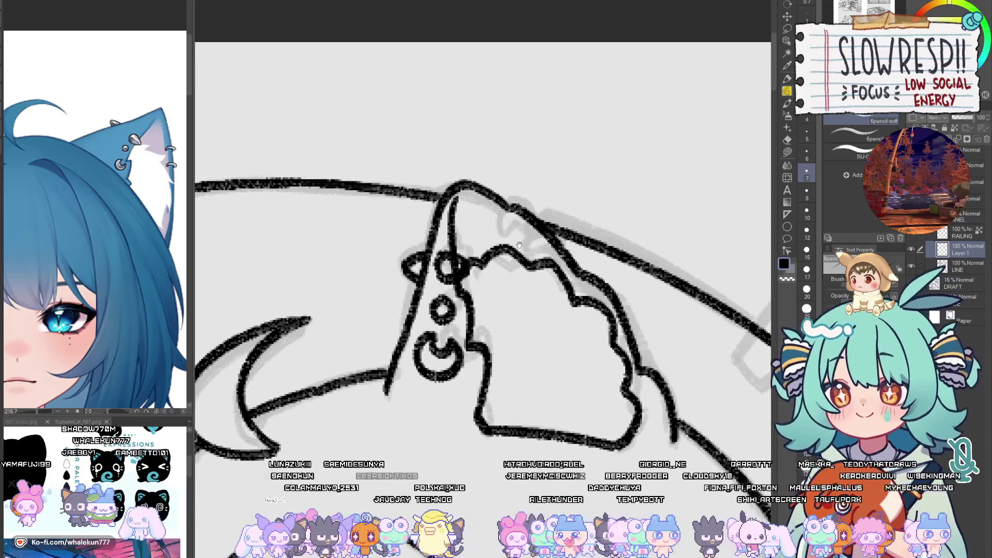
{"action": "mouse_move", "coordinate": [509, 237]}
{"action": "left_mouse_down"}
{"action": "mouse_move", "coordinate": [502, 219]}
{"action": "mouse_move", "coordinate": [537, 223]}
{"action": "mouse_move", "coordinate": [535, 240]}
{"action": "mouse_move", "coordinate": [502, 219]}
{"action": "mouse_move", "coordinate": [537, 227]}
{"action": "mouse_move", "coordinate": [509, 247]}
{"action": "mouse_move", "coordinate": [512, 207]}
{"action": "mouse_move", "coordinate": [545, 238]}
{"action": "mouse_move", "coordinate": [516, 247]}
{"action": "mouse_move", "coordinate": [520, 231]}
{"action": "left_mouse_up"}
{"action": "key", "text": "ctrl+z"}
{"action": "key", "text": "ctrl+z"}
{"action": "key", "text": "ctrl+z"}
{"action": "key", "text": "ctrl+z"}
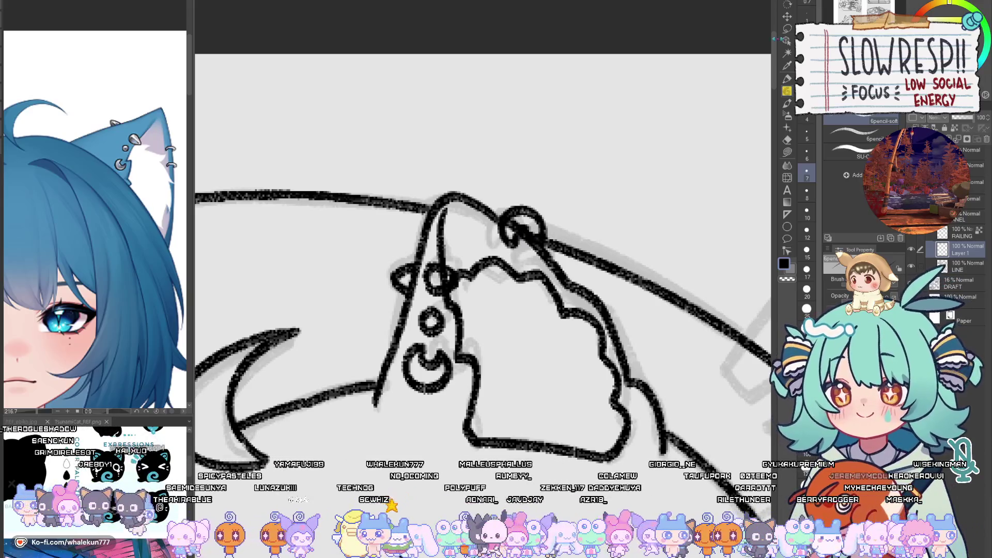
Step: Lasso the ring and copy it into a chain-link position lower on the ear
{"action": "key", "text": "m"}
{"action": "left_click_drag", "start_coordinate": [558, 178], "coordinate": [524, 182]}
{"action": "left_click_drag", "start_coordinate": [554, 232], "coordinate": [577, 252]}
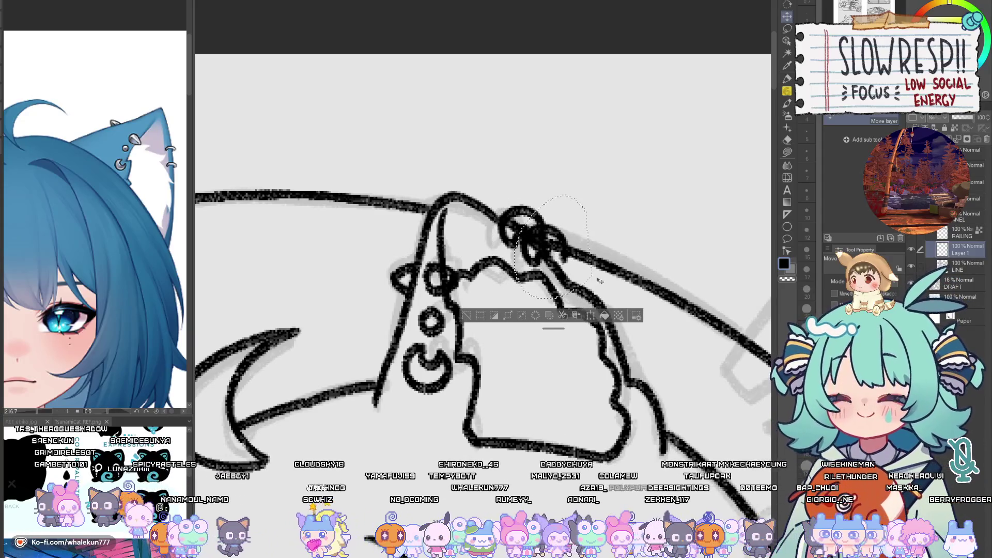
{"action": "key", "text": "ctrl+z"}
{"action": "key", "text": "ctrl+d"}
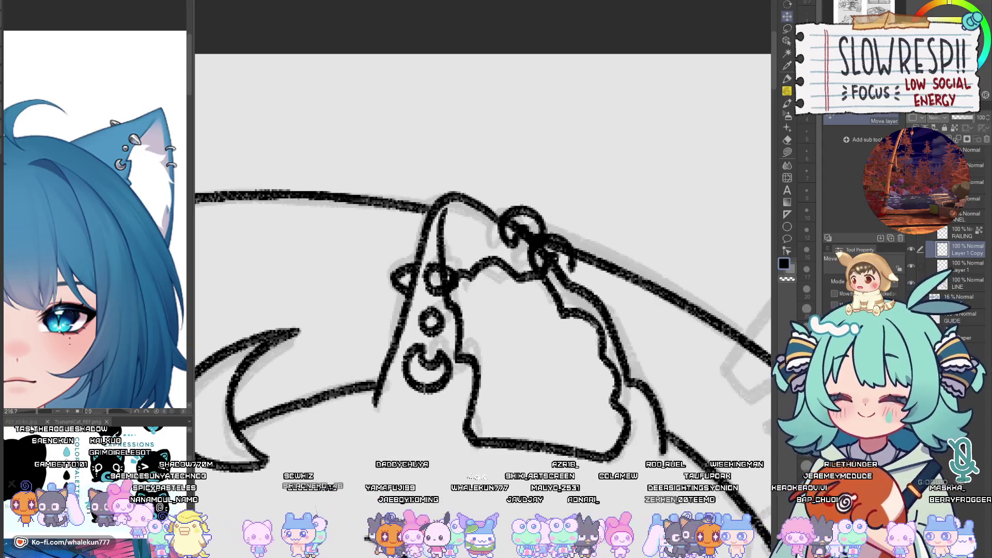
{"action": "left_click_drag", "start_coordinate": [600, 326], "coordinate": [592, 331]}
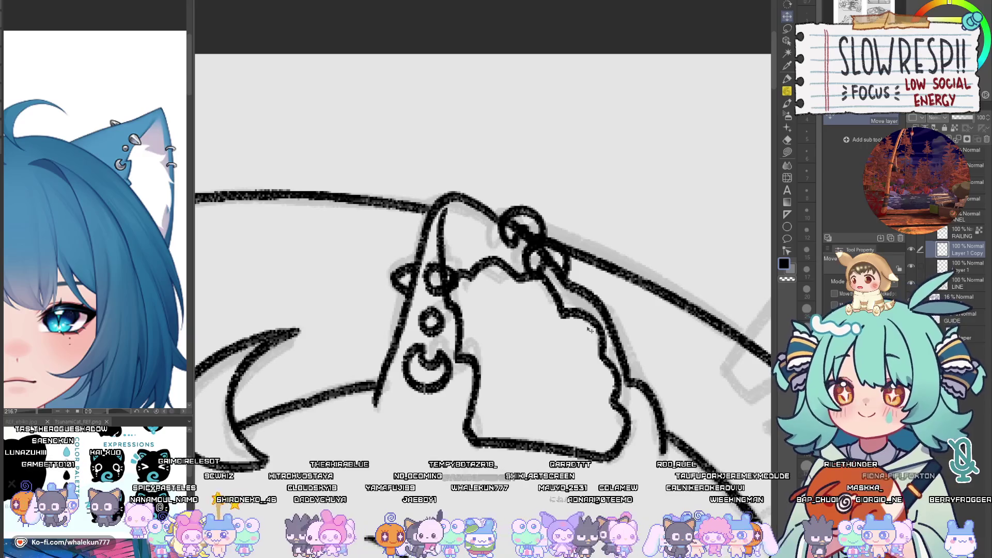
Step: Erase ring overlaps with a smaller eraser, then return to the pencil at the pointed ear
{"action": "key", "text": "e"}
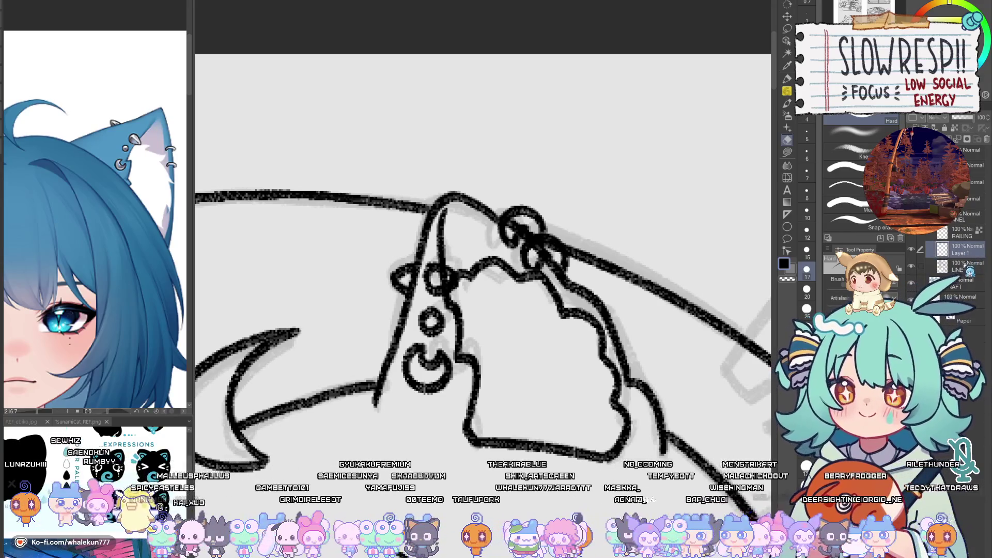
{"action": "key", "text": "bracketleft"}
{"action": "key", "text": "bracketleft"}
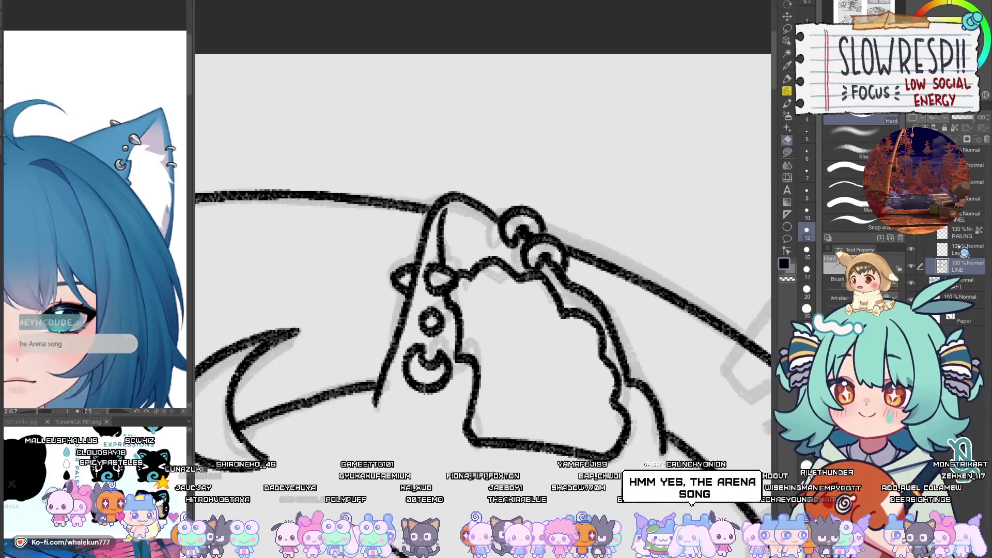
{"action": "key", "text": "p"}
{"action": "mouse_move", "coordinate": [459, 395]}
{"action": "left_mouse_down"}
{"action": "mouse_move", "coordinate": [681, 356]}
{"action": "mouse_move", "coordinate": [764, 289]}
{"action": "left_mouse_up"}
{"action": "mouse_move", "coordinate": [390, 413]}
{"action": "left_mouse_down"}
{"action": "mouse_move", "coordinate": [512, 480]}
{"action": "mouse_move", "coordinate": [560, 481]}
{"action": "mouse_move", "coordinate": [503, 390]}
{"action": "left_mouse_up"}
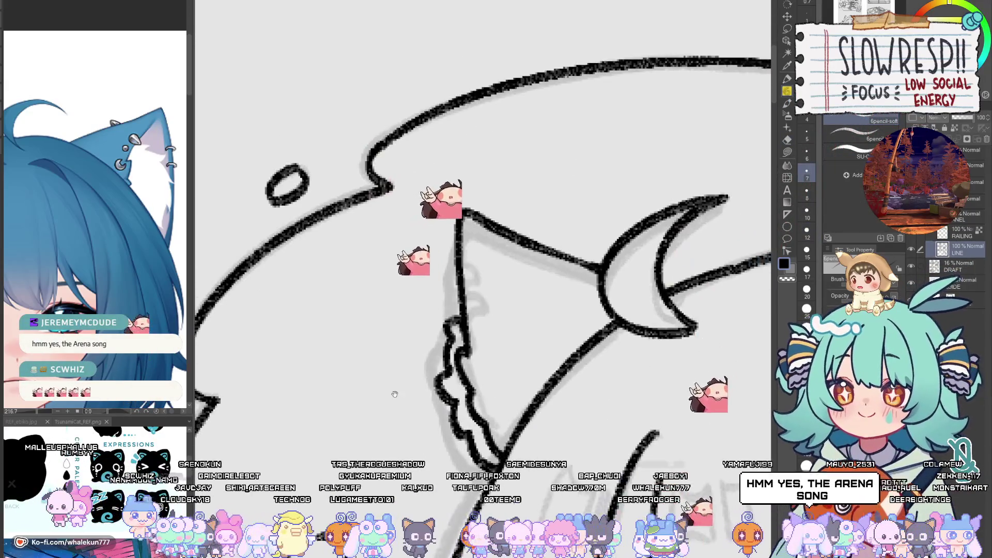
Step: On a new layer, pencil small linked rings down the ear's edge, undoing misplaced loops
{"action": "scroll", "coordinate": [470, 261], "scroll_direction": "up", "scroll_amount": 1}
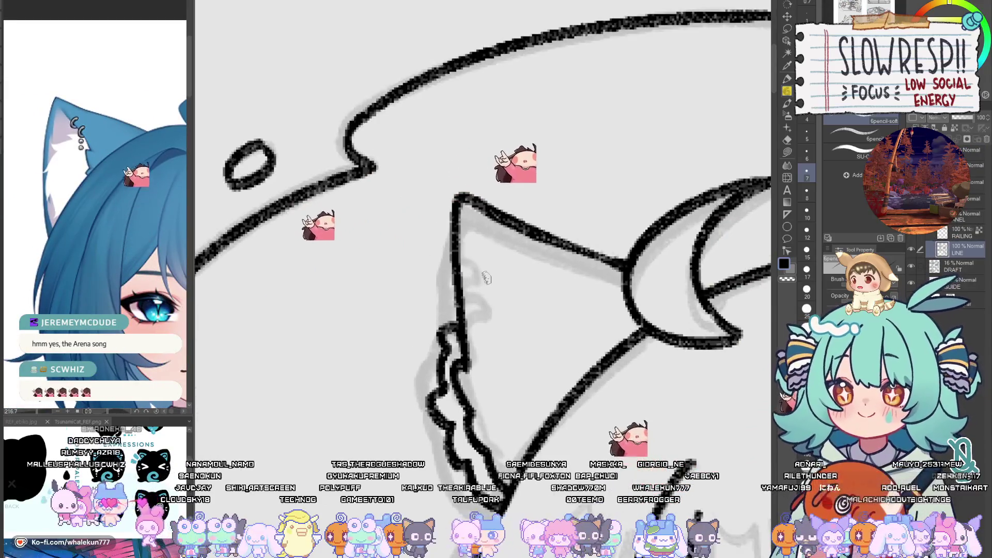
{"action": "key", "text": "ctrl+shift+n"}
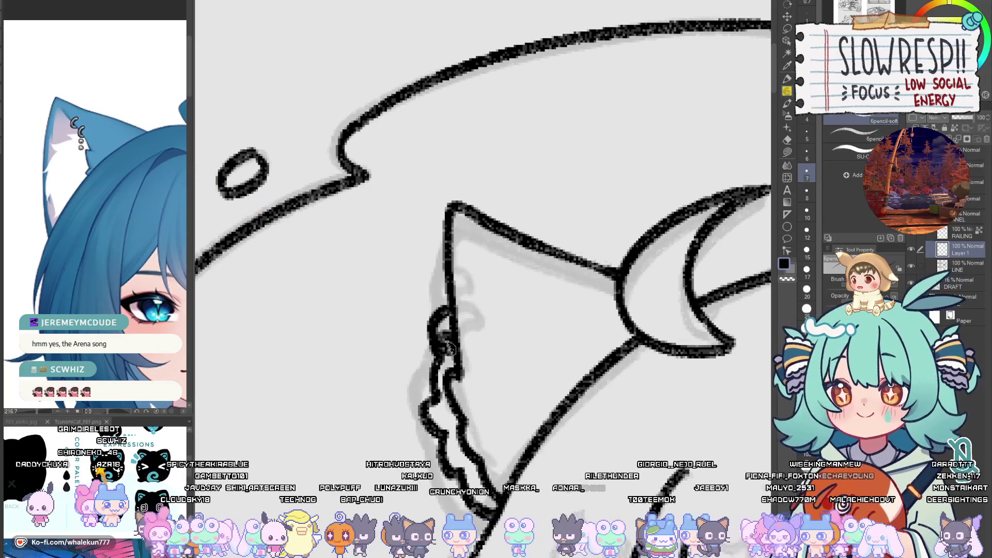
{"action": "key", "text": "ctrl+z"}
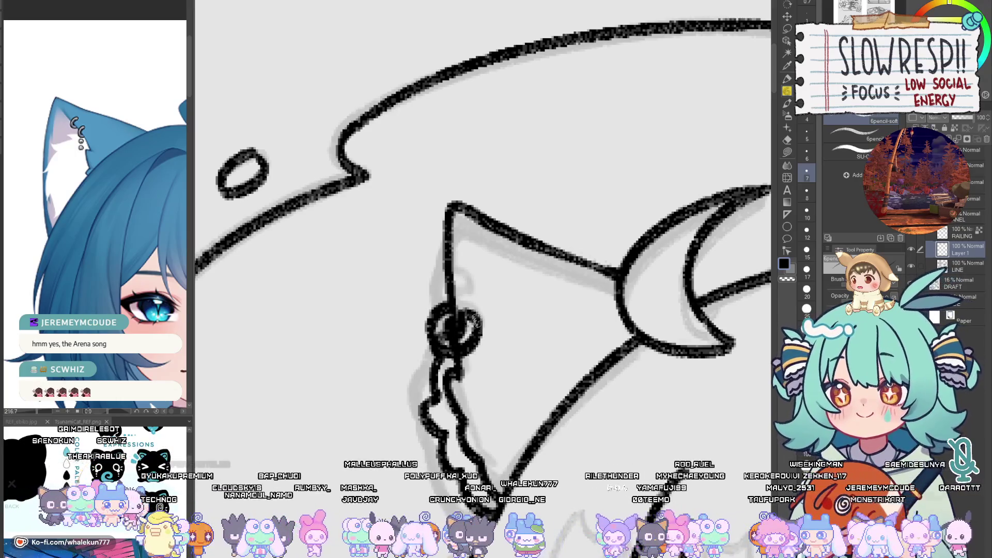
{"action": "scroll", "coordinate": [475, 321], "scroll_direction": "down", "scroll_amount": 1}
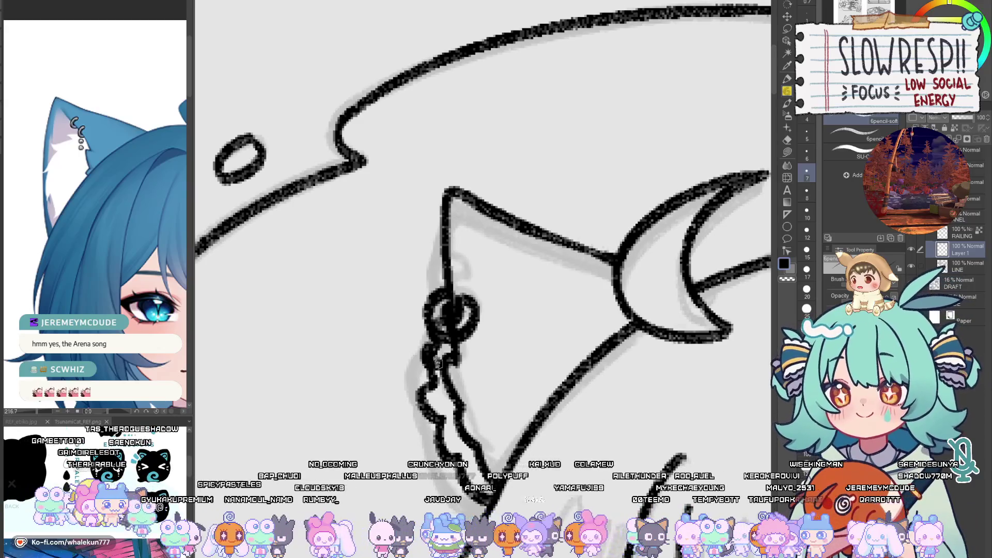
{"action": "mouse_move", "coordinate": [439, 364]}
{"action": "left_mouse_down"}
{"action": "mouse_move", "coordinate": [455, 361]}
{"action": "mouse_move", "coordinate": [421, 361]}
{"action": "mouse_move", "coordinate": [434, 379]}
{"action": "left_mouse_up"}
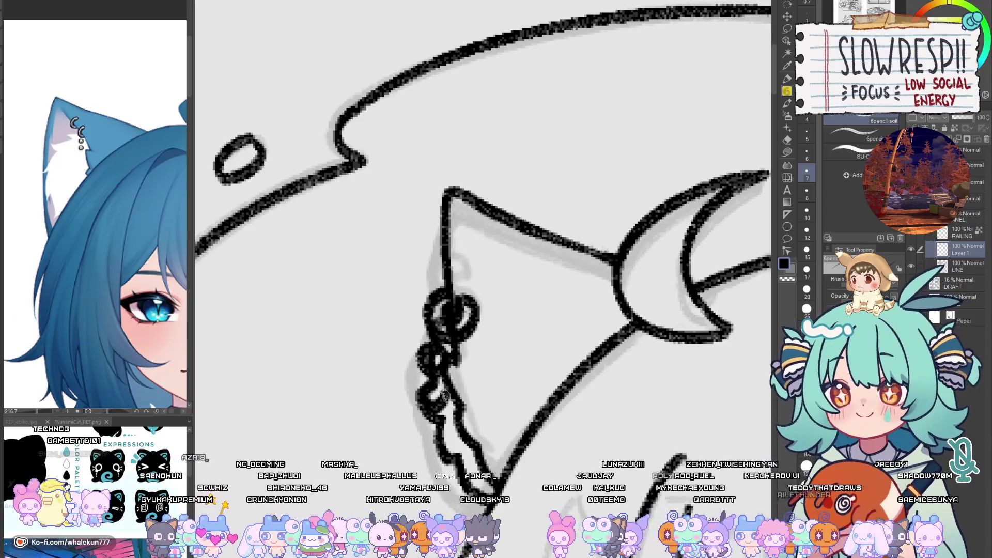
{"action": "scroll", "coordinate": [444, 395], "scroll_direction": "up", "scroll_amount": 4}
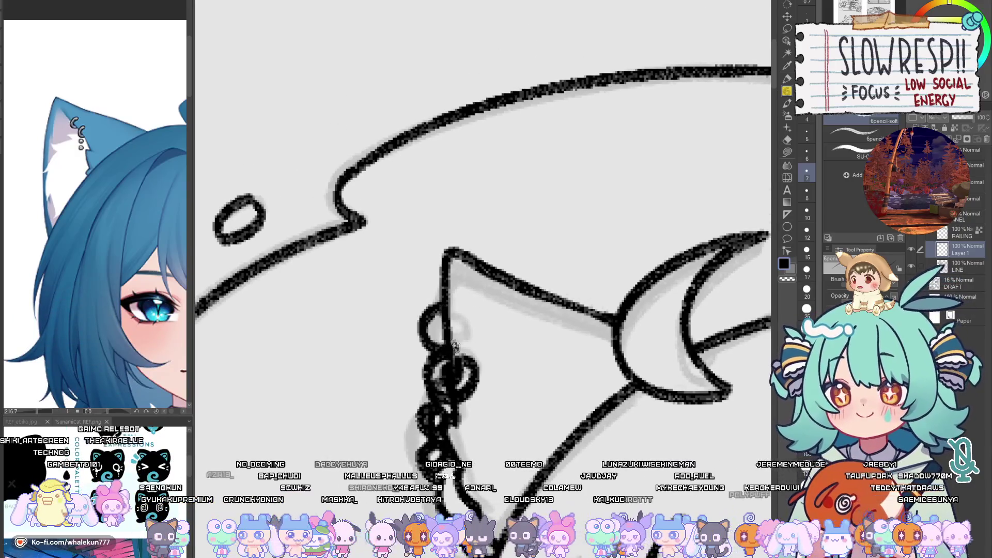
{"action": "key", "text": "ctrl+z"}
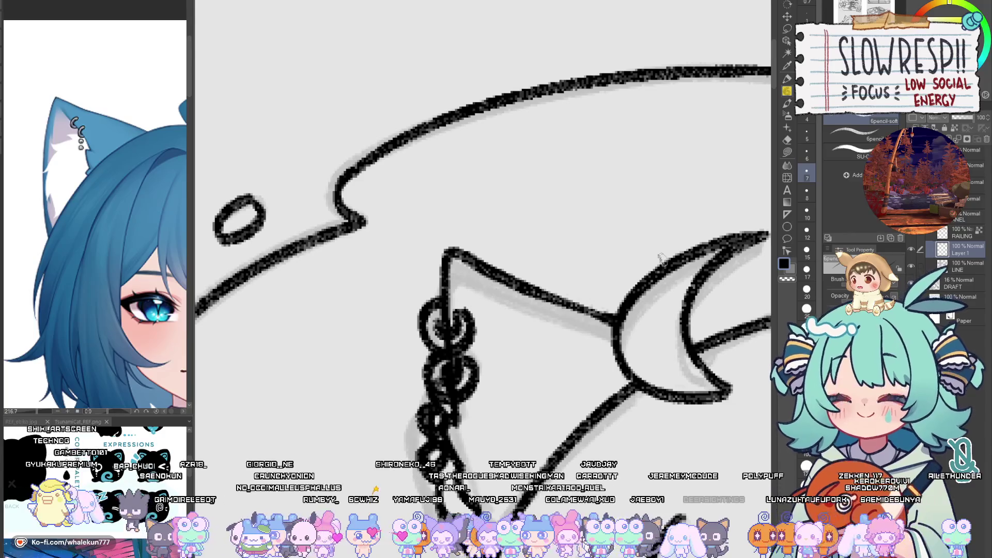
{"action": "key", "text": "e"}
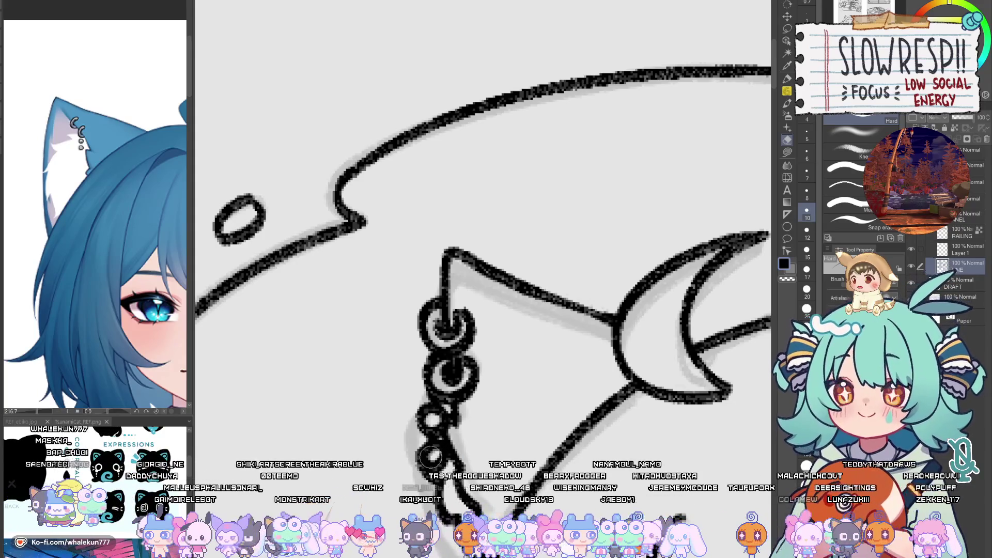
{"action": "scroll", "coordinate": [630, 446], "scroll_direction": "down", "scroll_amount": 5}
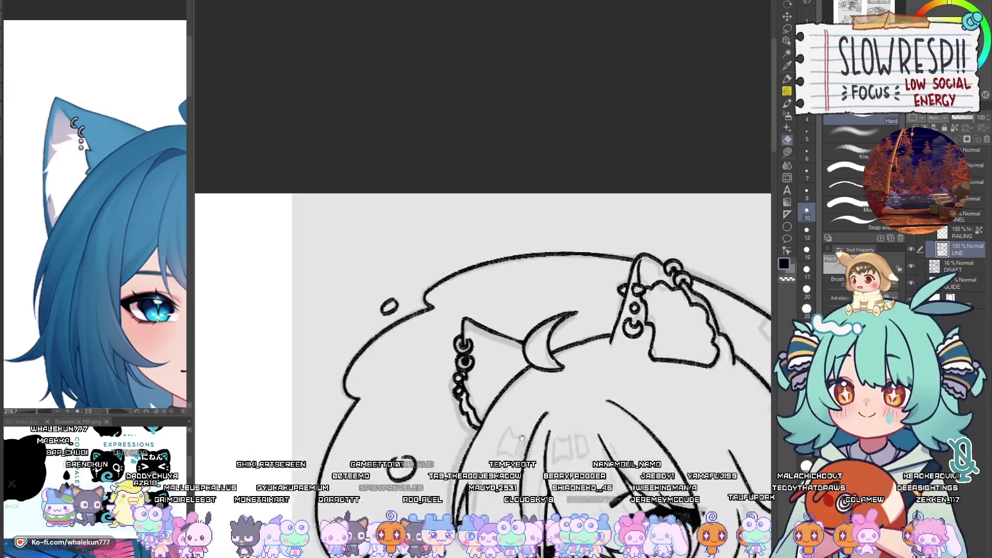
Step: Return to the pencil, rotate the canvas, and zoom out to see the whole chibi panel sheet
{"action": "key", "text": "p"}
{"action": "left_click_drag", "start_coordinate": [443, 366], "coordinate": [584, 316]}
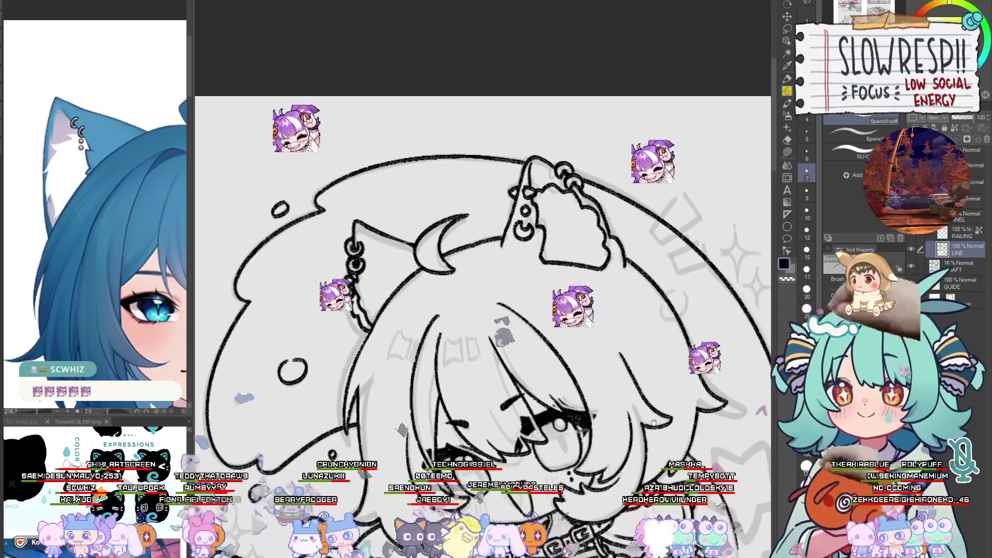
{"action": "scroll", "coordinate": [483, 230], "scroll_direction": "down", "scroll_amount": 3}
{"action": "scroll", "coordinate": [483, 229], "scroll_direction": "down", "scroll_amount": 2}
{"action": "scroll", "coordinate": [483, 230], "scroll_direction": "down", "scroll_amount": 3}
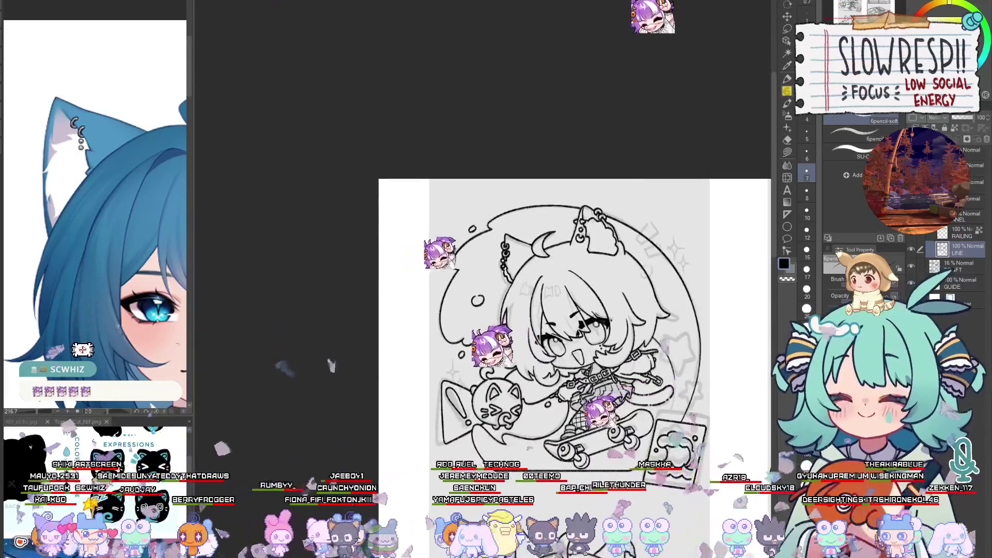
{"action": "scroll", "coordinate": [483, 259], "scroll_direction": "up", "scroll_amount": 1}
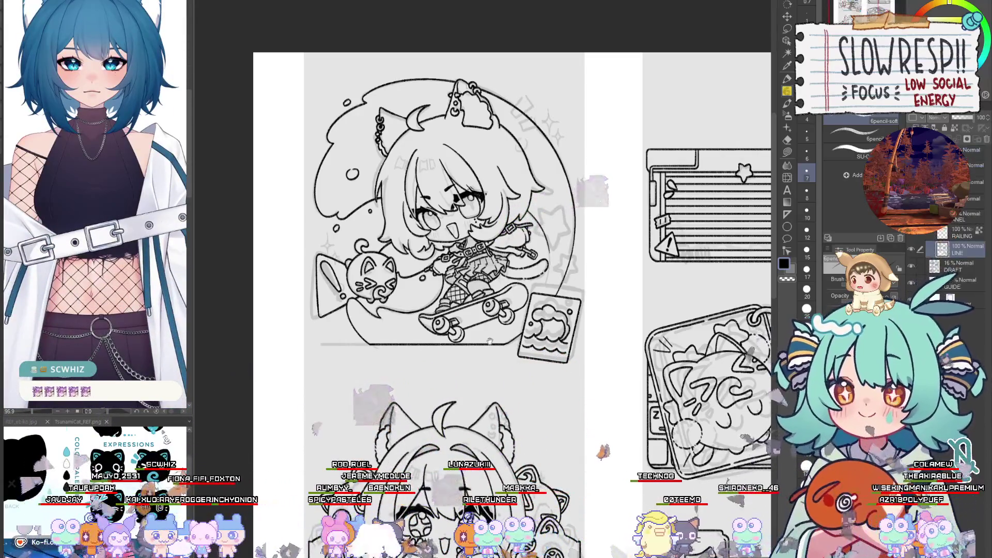
Step: On a new layer, trace the ring and left-side details on the chibi's chest
{"action": "left_click_drag", "start_coordinate": [491, 341], "coordinate": [510, 365]}
{"action": "scroll", "coordinate": [506, 207], "scroll_direction": "up", "scroll_amount": 2}
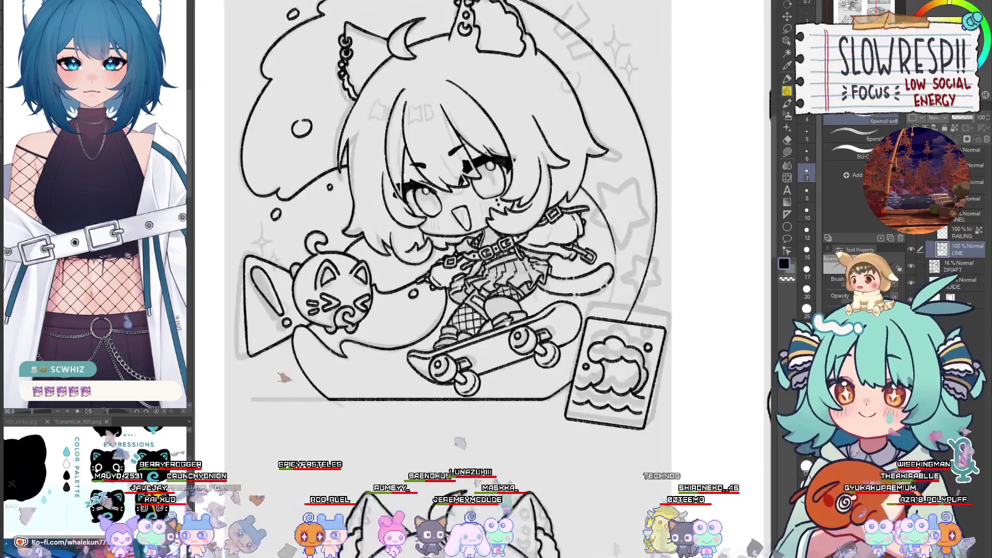
{"action": "scroll", "coordinate": [486, 335], "scroll_direction": "up", "scroll_amount": 2}
{"action": "key", "text": "ctrl+shift+n"}
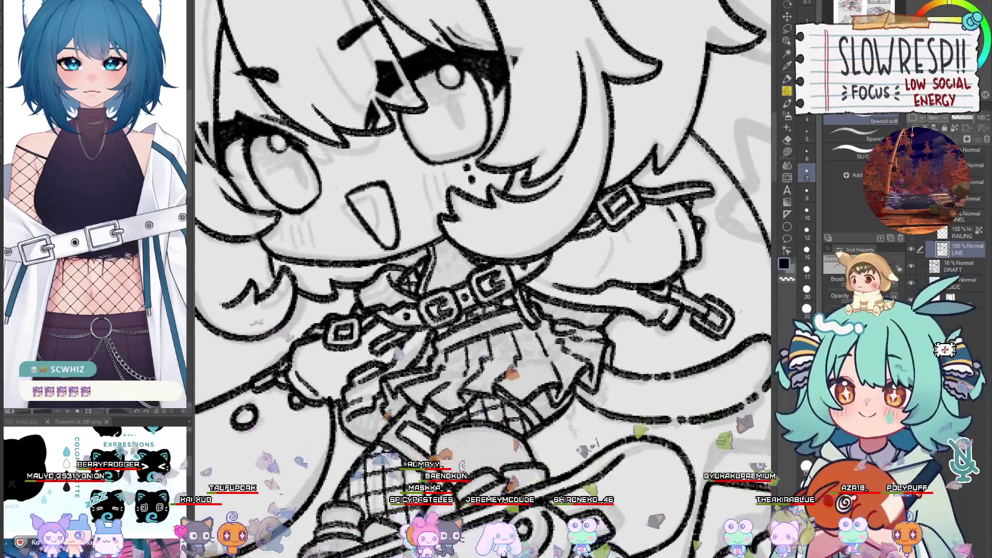
{"action": "scroll", "coordinate": [522, 338], "scroll_direction": "up", "scroll_amount": 1}
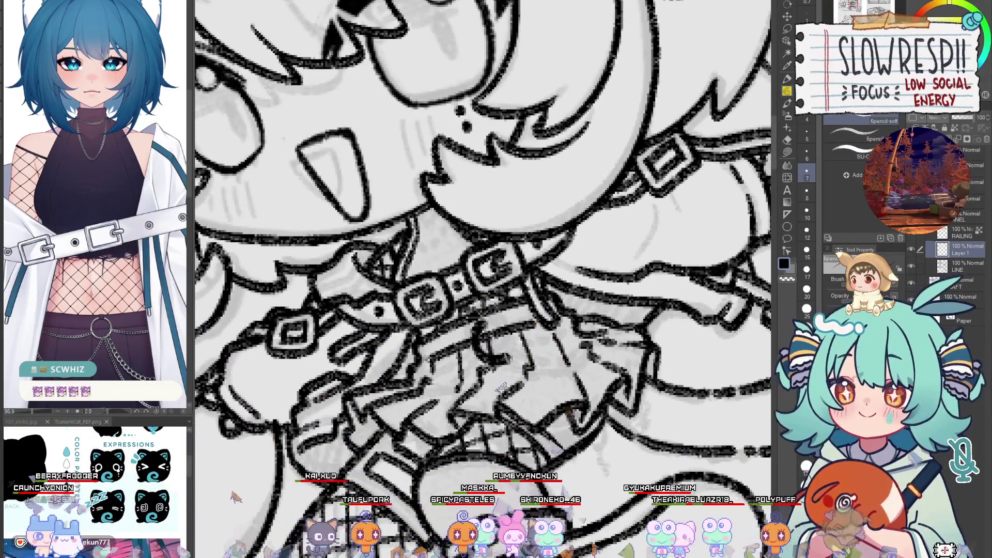
{"action": "left_click_drag", "start_coordinate": [497, 327], "coordinate": [527, 352]}
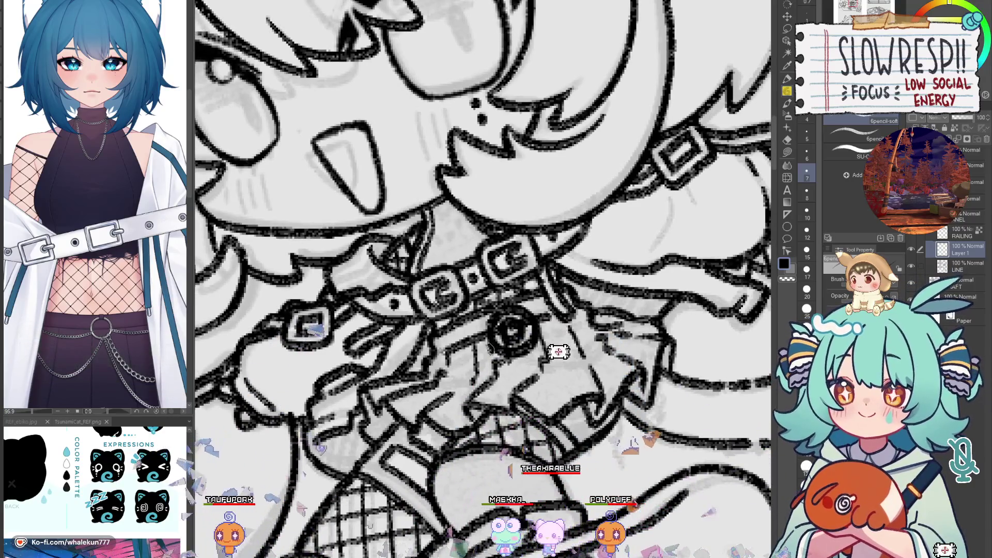
{"action": "mouse_move", "coordinate": [465, 359]}
{"action": "left_mouse_down"}
{"action": "mouse_move", "coordinate": [425, 374]}
{"action": "mouse_move", "coordinate": [467, 383]}
{"action": "mouse_move", "coordinate": [497, 362]}
{"action": "left_mouse_up"}
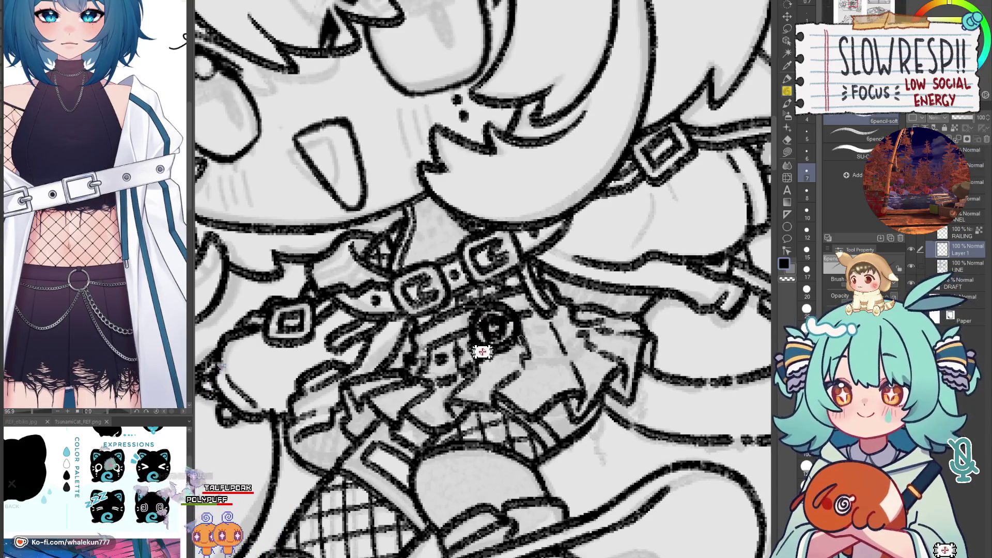
Step: Add three dots beside the ring, a collar mark and short dashes, then fit the canvas
{"action": "left_click", "coordinate": [541, 341]}
{"action": "left_click", "coordinate": [562, 337]}
{"action": "left_click", "coordinate": [581, 334]}
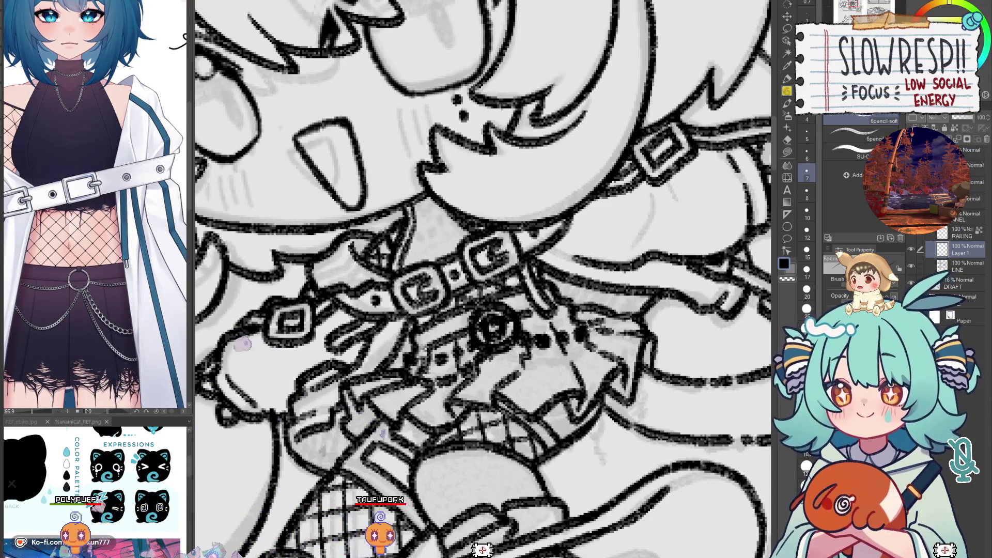
{"action": "left_click_drag", "start_coordinate": [579, 309], "coordinate": [586, 316]}
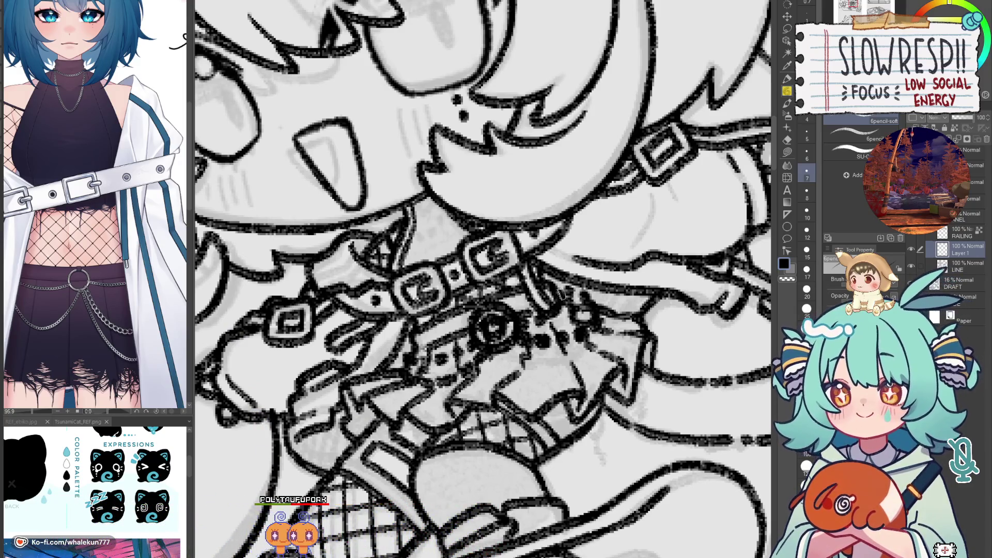
{"action": "left_click_drag", "start_coordinate": [540, 367], "coordinate": [557, 372]}
{"action": "left_click", "coordinate": [594, 361]}
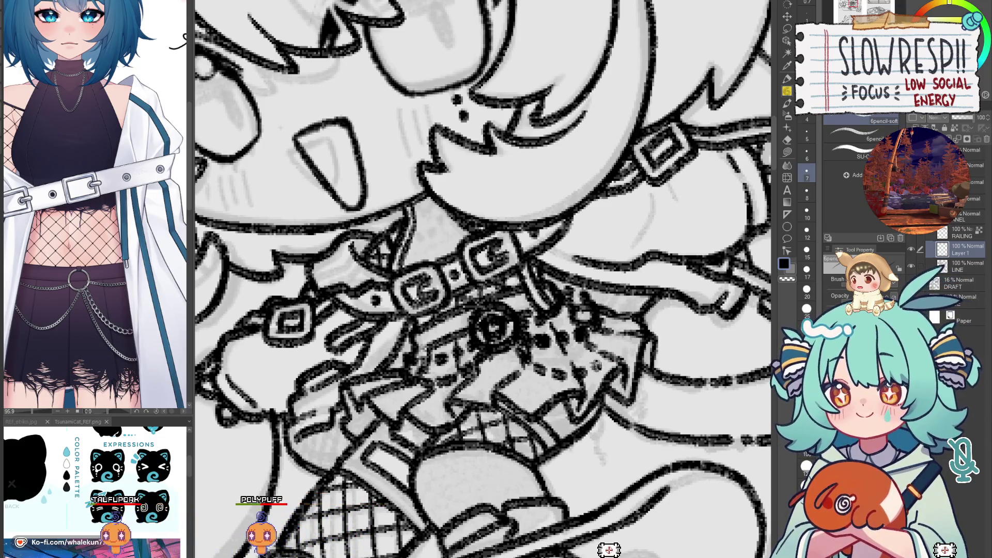
{"action": "key", "text": "ctrl+0"}
{"action": "left_click_drag", "start_coordinate": [655, 313], "coordinate": [588, 298]}
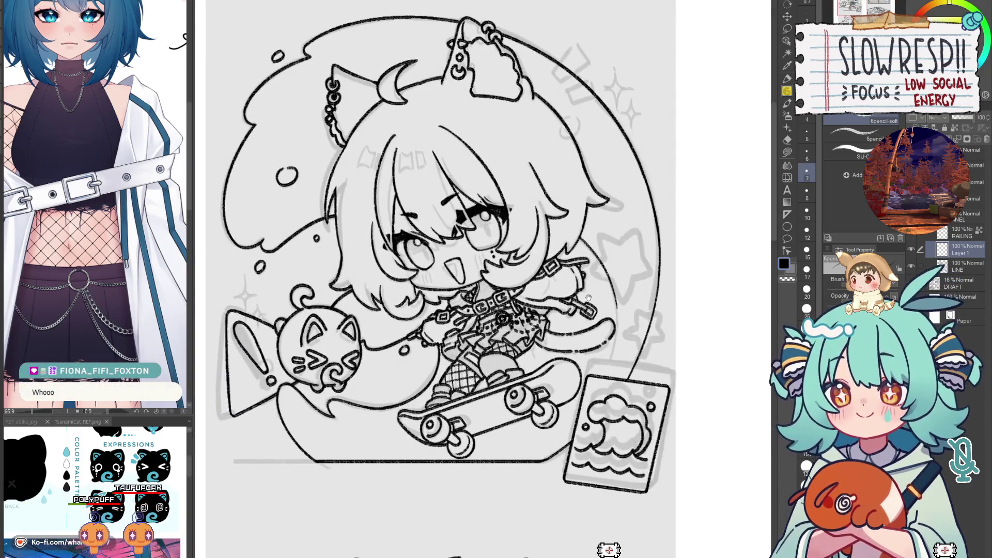
Step: Zoom in to inspect both chibi faces and touch up the line art with the eraser
{"action": "key", "text": "ctrl+plus"}
{"action": "key", "text": "ctrl+plus"}
{"action": "key", "text": "ctrl+plus"}
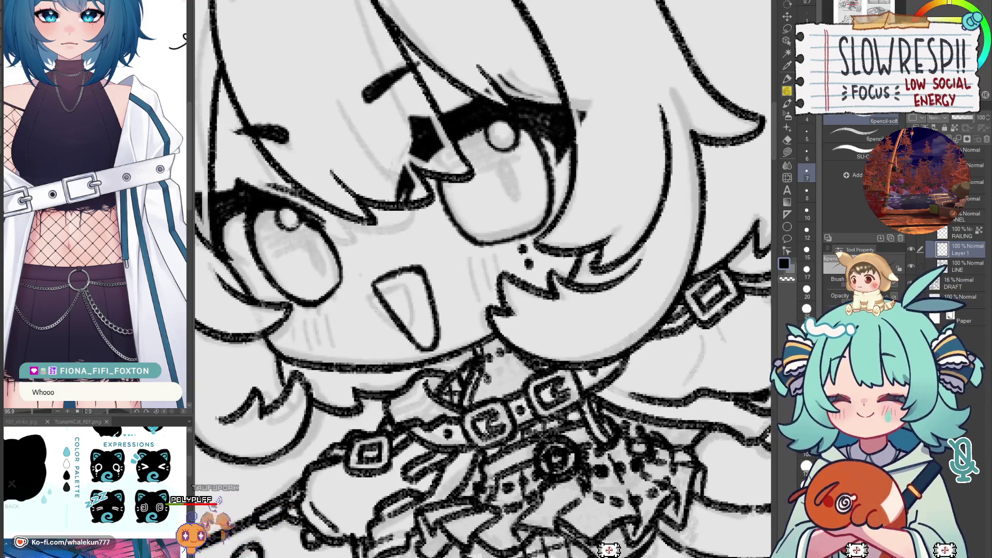
{"action": "key", "text": "ctrl+minus"}
{"action": "key", "text": "ctrl+minus"}
{"action": "key", "text": "ctrl+minus"}
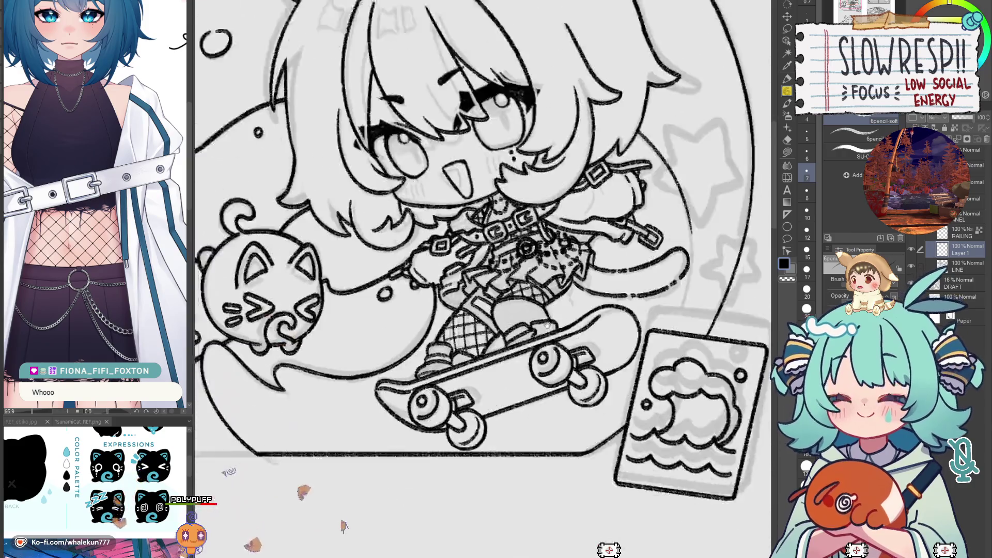
{"action": "scroll", "coordinate": [547, 372], "scroll_direction": "down", "scroll_amount": 5}
{"action": "key", "text": "ctrl+plus"}
{"action": "key", "text": "ctrl+plus"}
{"action": "key", "text": "ctrl+plus"}
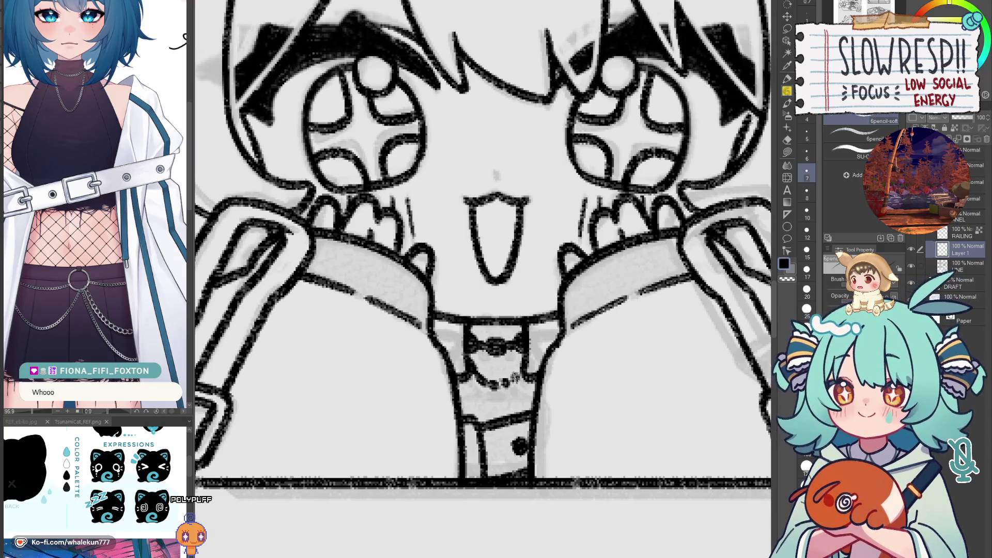
{"action": "left_click_drag", "start_coordinate": [523, 363], "coordinate": [516, 381]}
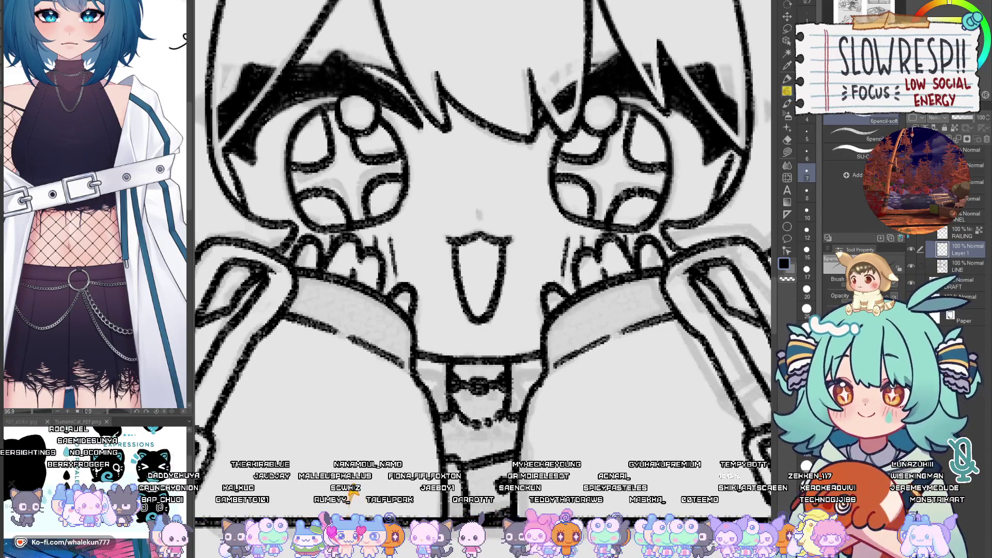
{"action": "left_click", "coordinate": [964, 270]}
{"action": "key", "text": "e"}
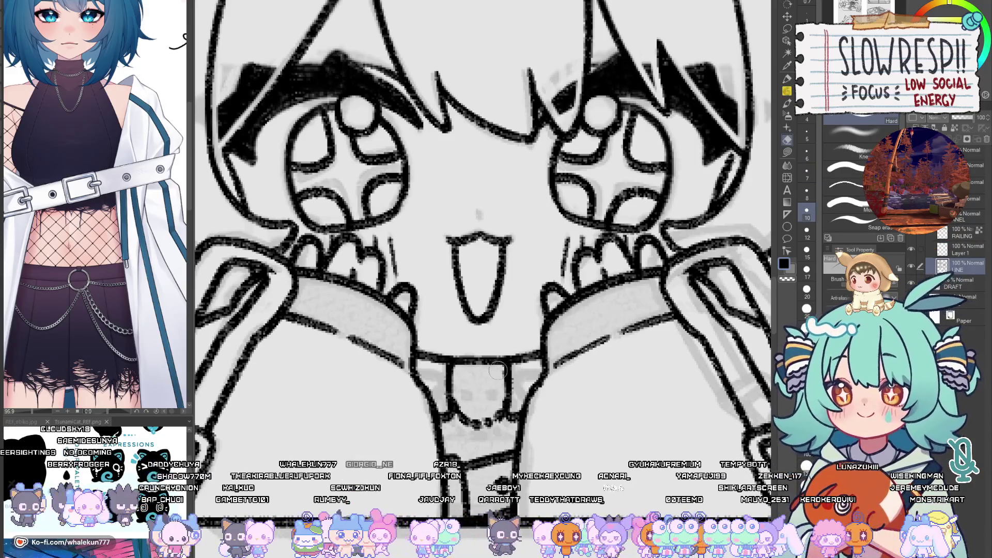
{"action": "key", "text": "p"}
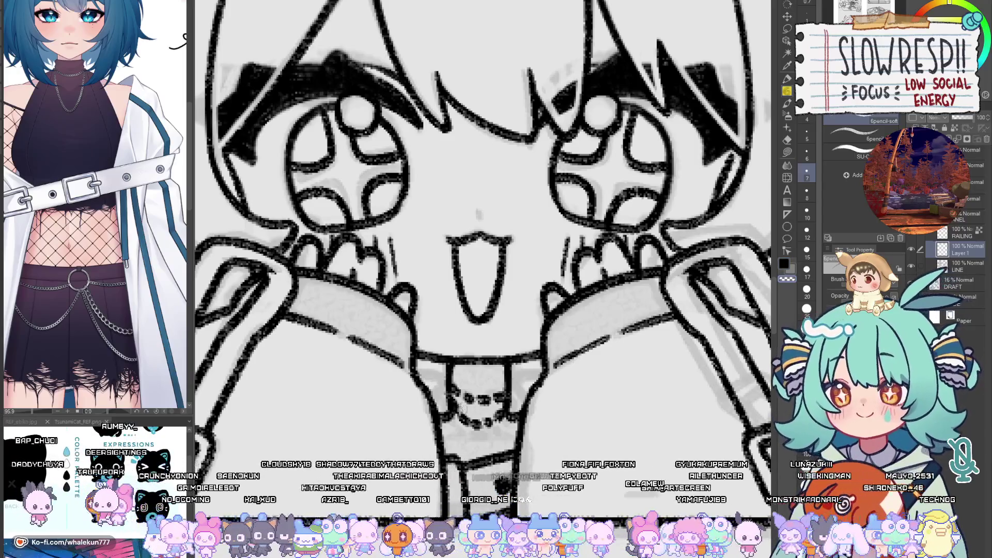
Step: Reposition and zoom the Sub View character reference to show the whole character at 37.8%
{"action": "scroll", "coordinate": [543, 357], "scroll_direction": "down", "scroll_amount": 5}
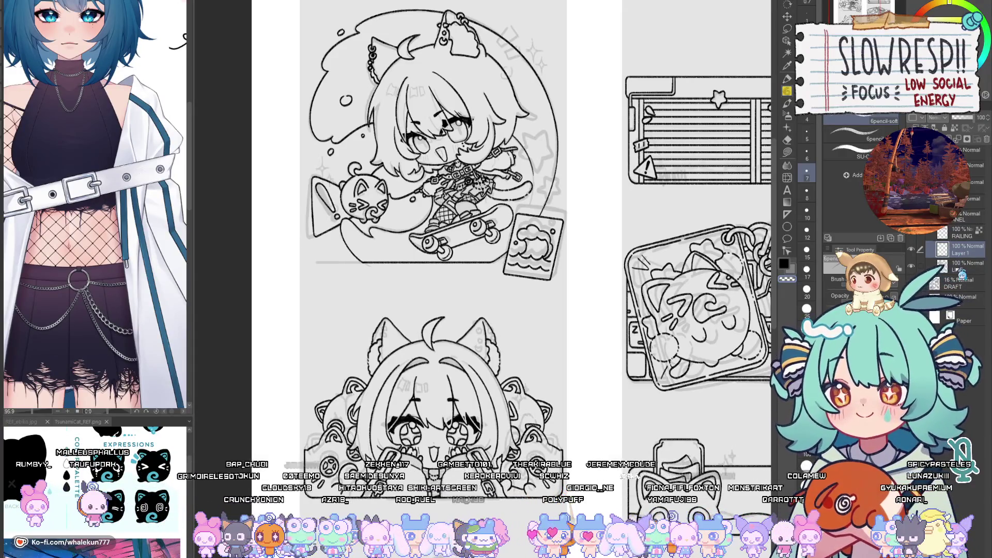
{"action": "left_click_drag", "start_coordinate": [465, 361], "coordinate": [471, 328]}
{"action": "mouse_move", "coordinate": [103, 398]}
{"action": "left_mouse_down"}
{"action": "mouse_move", "coordinate": [149, 386]}
{"action": "mouse_move", "coordinate": [147, 150]}
{"action": "left_mouse_up"}
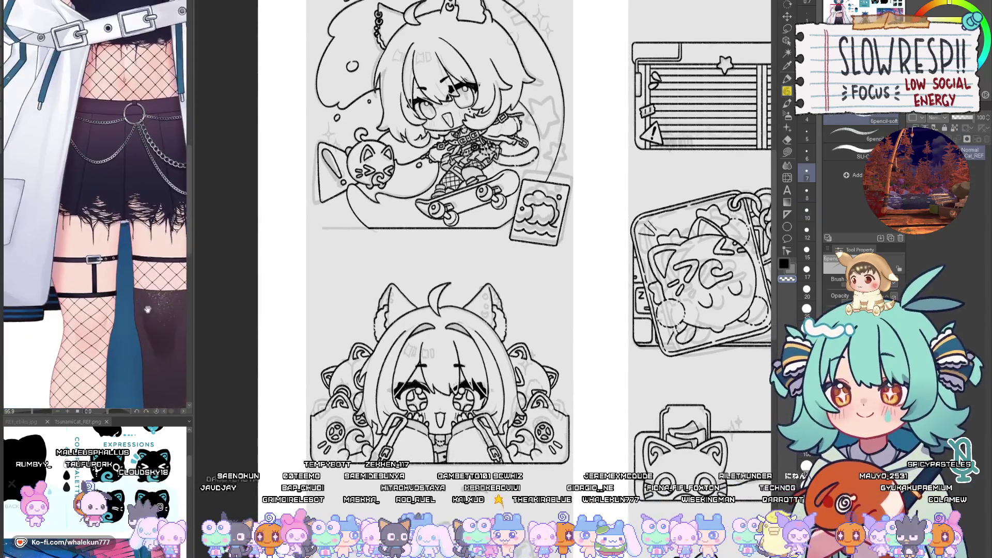
{"action": "scroll", "coordinate": [111, 306], "scroll_direction": "down", "scroll_amount": 5}
{"action": "left_click_drag", "start_coordinate": [111, 307], "coordinate": [10, 227]}
{"action": "left_click_drag", "start_coordinate": [96, 335], "coordinate": [183, 395]}
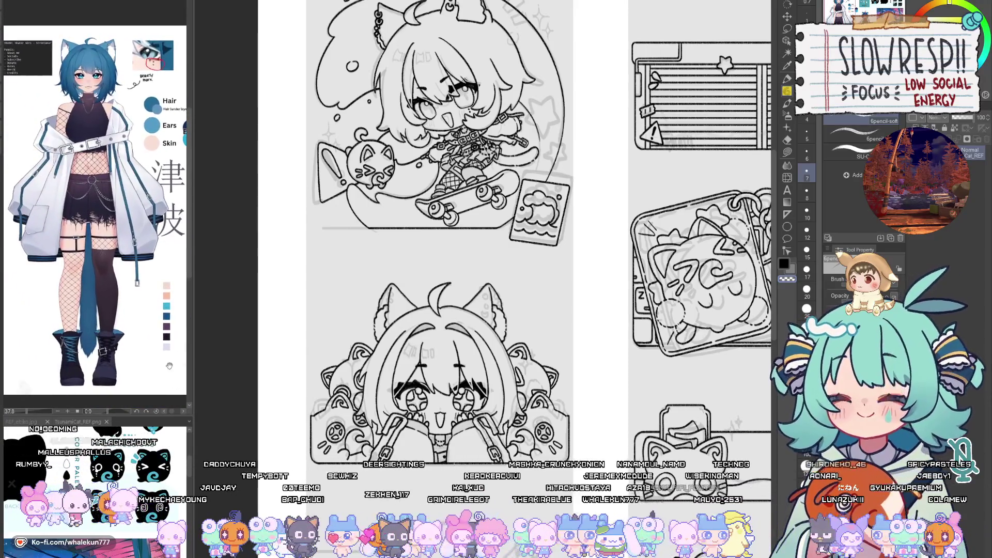
{"action": "scroll", "coordinate": [512, 379], "scroll_direction": "up", "scroll_amount": 3}
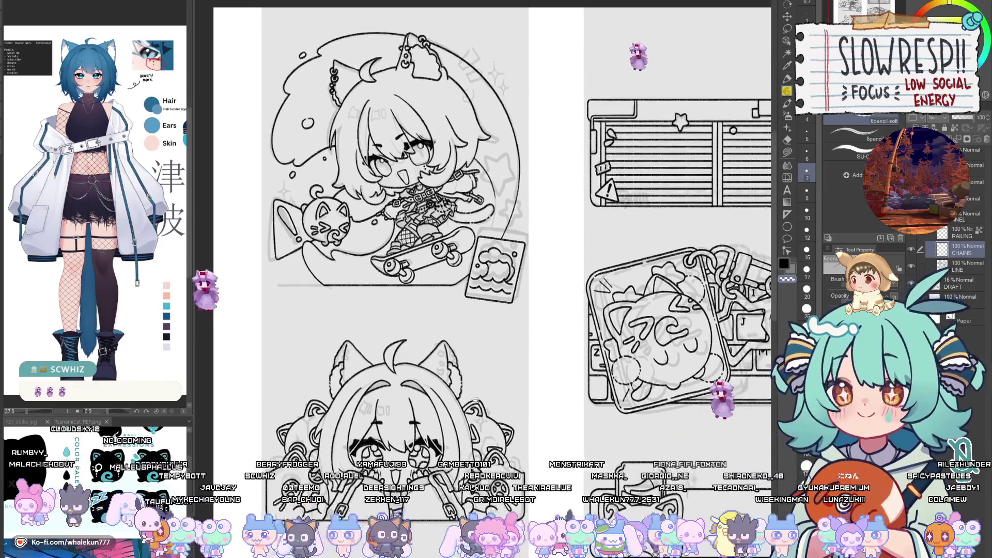
Step: Flip the canvas horizontally to check, show the DRAFT layer, and add a new raster layer
{"action": "key", "text": "h"}
{"action": "key", "text": "h"}
{"action": "scroll", "coordinate": [488, 428], "scroll_direction": "down", "scroll_amount": 5}
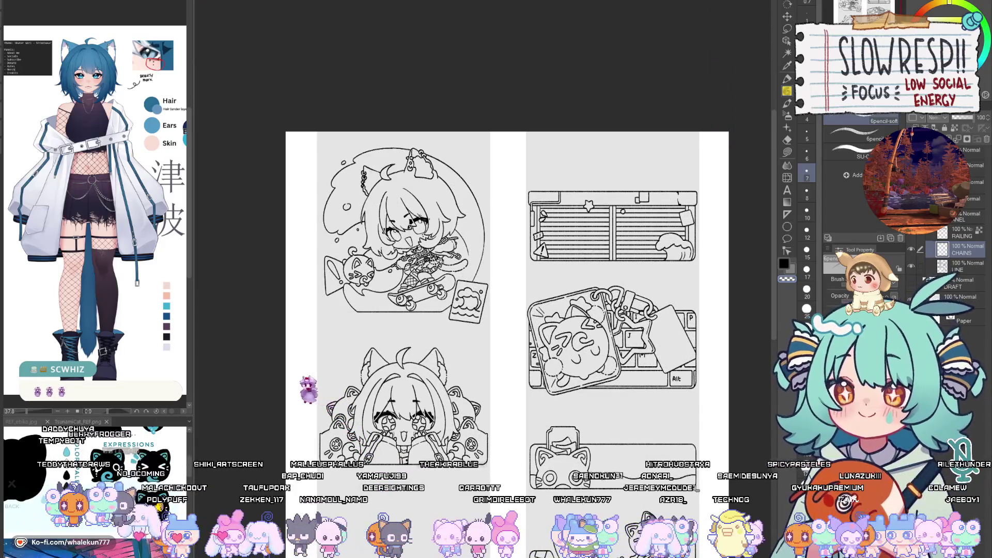
{"action": "left_click", "coordinate": [950, 268]}
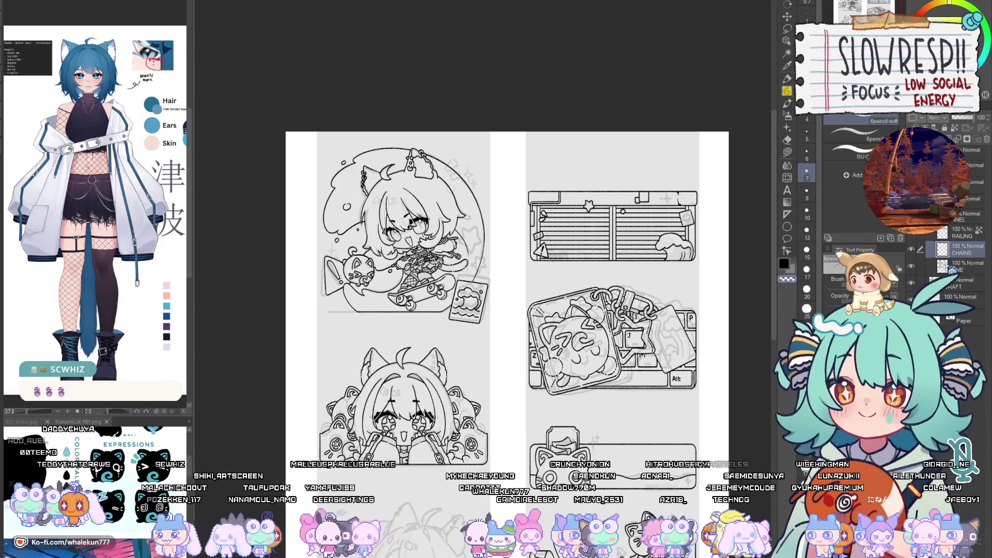
{"action": "key", "text": "ctrl+shift+n"}
{"action": "scroll", "coordinate": [407, 383], "scroll_direction": "up", "scroll_amount": 3}
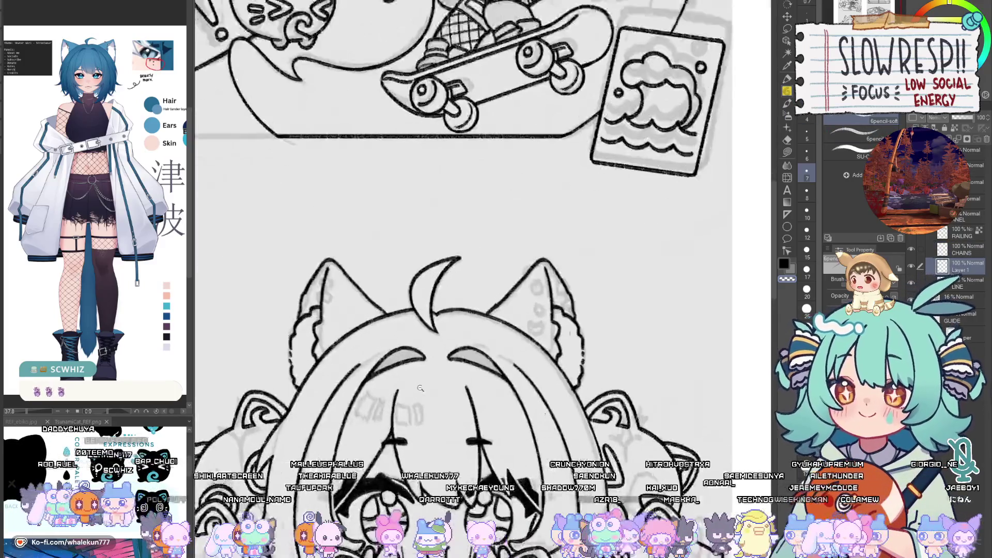
Step: Ink a chain of ring loops on the left cat ear, duplicating one loop and merging it higher up
{"action": "scroll", "coordinate": [422, 401], "scroll_direction": "up", "scroll_amount": 3}
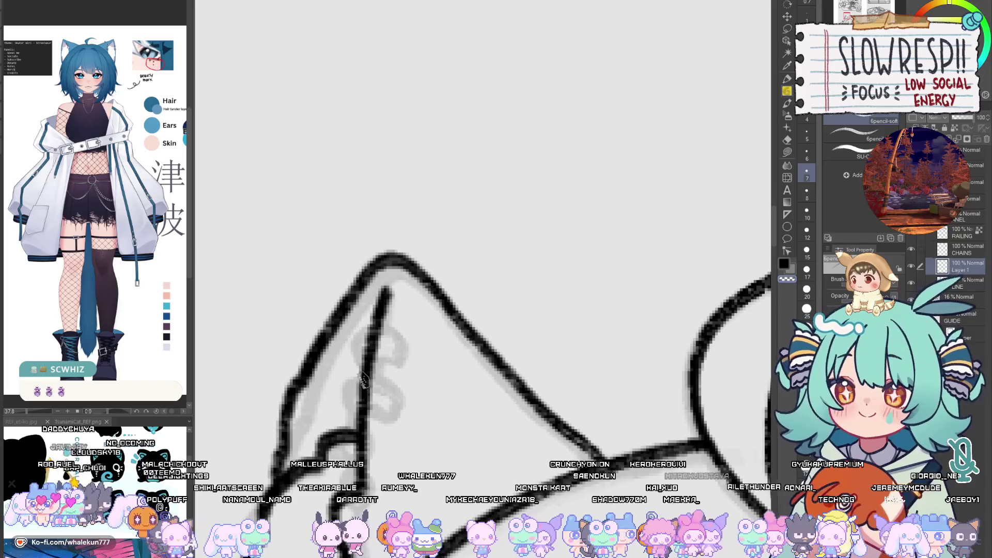
{"action": "mouse_move", "coordinate": [356, 413]}
{"action": "left_mouse_down"}
{"action": "mouse_move", "coordinate": [382, 374]}
{"action": "mouse_move", "coordinate": [398, 413]}
{"action": "mouse_move", "coordinate": [377, 401]}
{"action": "mouse_move", "coordinate": [351, 421]}
{"action": "left_mouse_up"}
{"action": "key", "text": "ctrl+c"}
{"action": "key", "text": "ctrl+v"}
{"action": "key", "text": "k"}
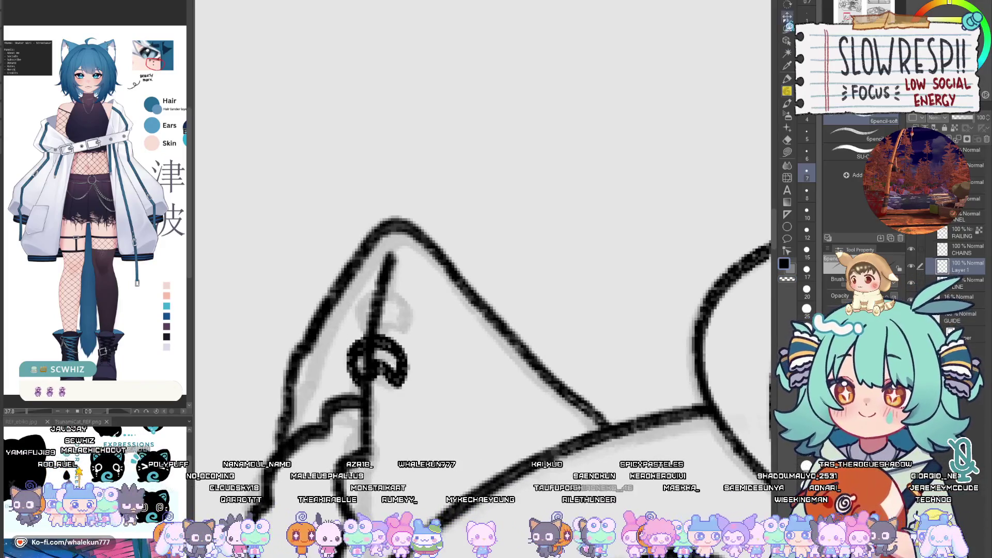
{"action": "left_click_drag", "start_coordinate": [465, 425], "coordinate": [469, 381]}
{"action": "key", "text": "ctrl+e"}
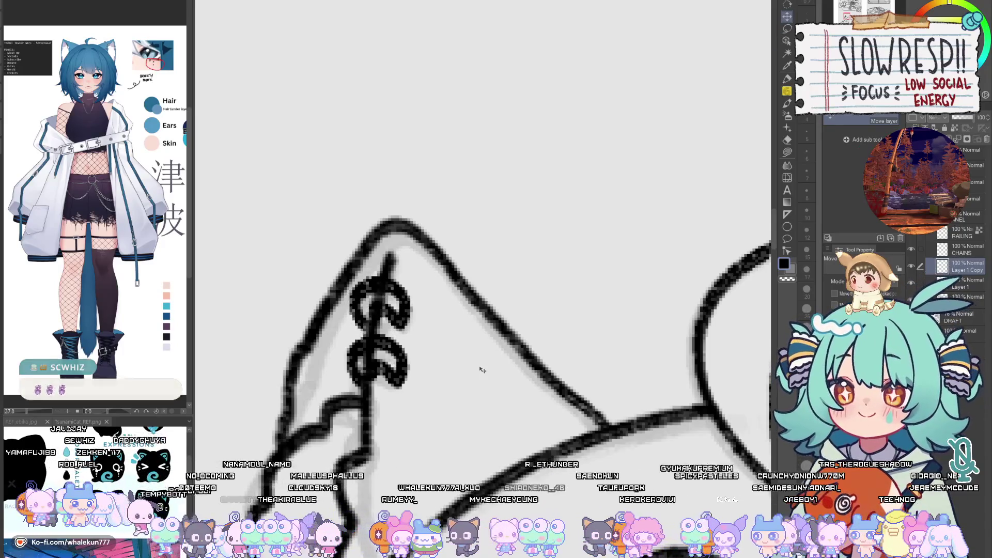
{"action": "left_click", "coordinate": [787, 104]}
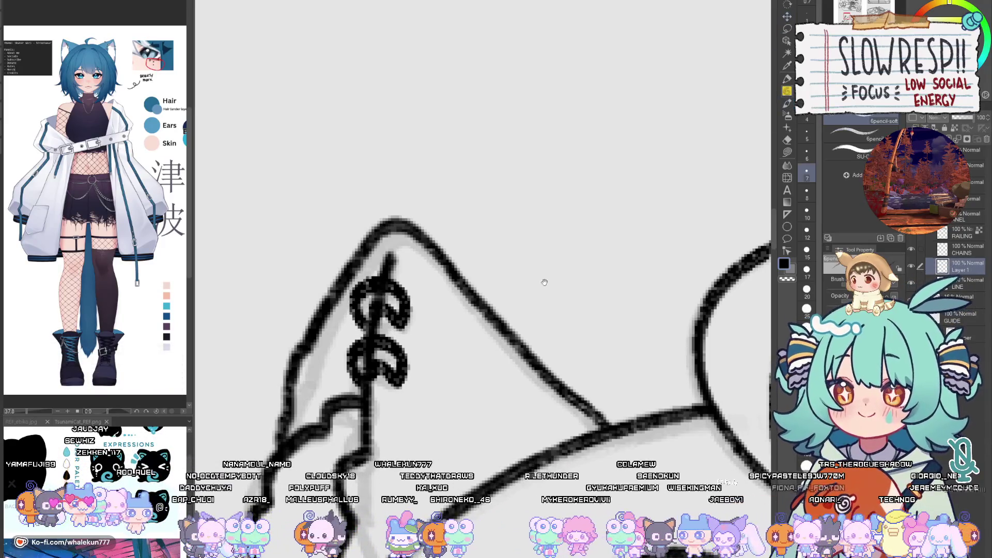
{"action": "mouse_move", "coordinate": [439, 357]}
{"action": "left_mouse_down"}
{"action": "mouse_move", "coordinate": [457, 356]}
{"action": "mouse_move", "coordinate": [438, 411]}
{"action": "mouse_move", "coordinate": [447, 386]}
{"action": "left_mouse_up"}
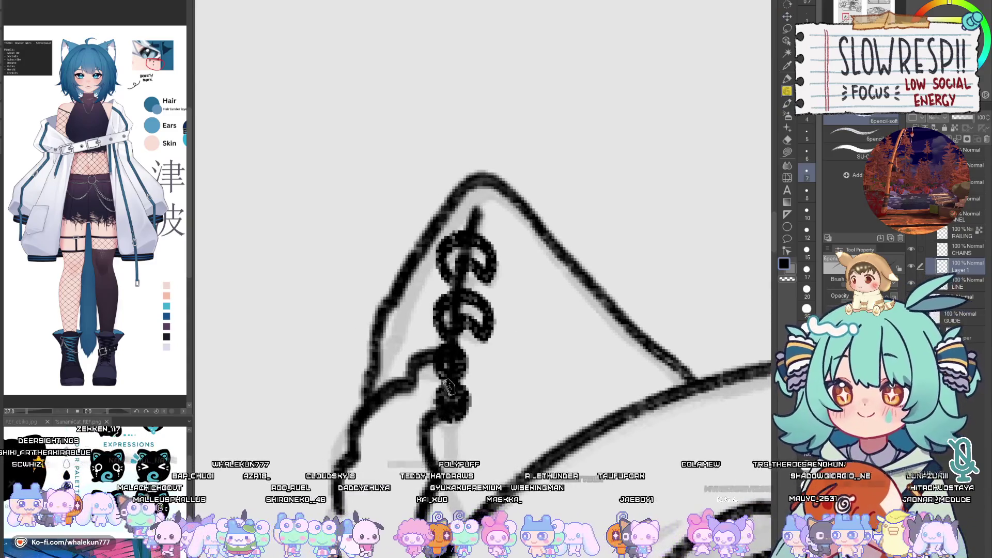
Step: Erase stray dark pixels inside the piercing loops with the hard eraser on the LINE layer
{"action": "key", "text": "e"}
{"action": "left_click", "coordinate": [962, 283]}
{"action": "mouse_move", "coordinate": [453, 253]}
{"action": "left_mouse_down"}
{"action": "mouse_move", "coordinate": [465, 268]}
{"action": "mouse_move", "coordinate": [453, 400]}
{"action": "left_mouse_up"}
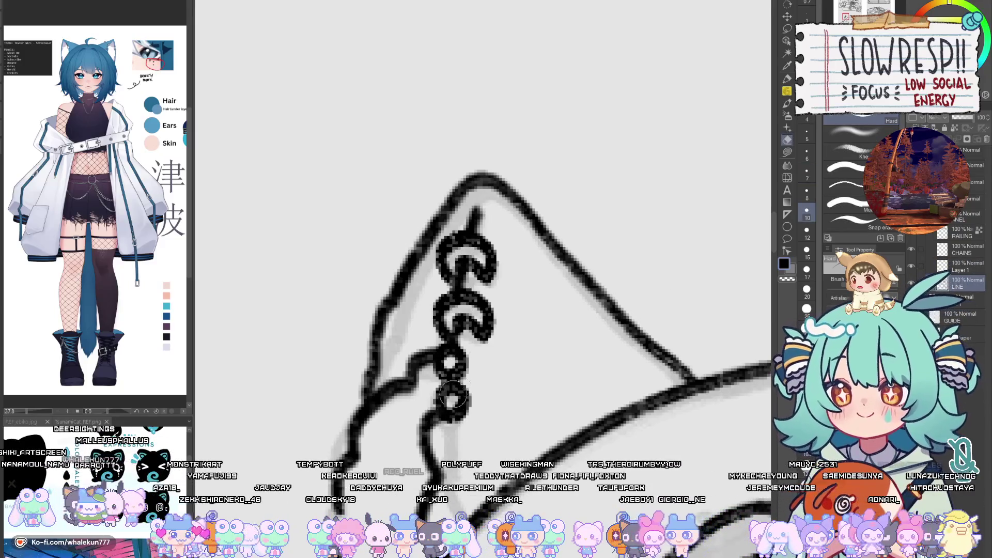
{"action": "scroll", "coordinate": [454, 395], "scroll_direction": "down", "scroll_amount": 3}
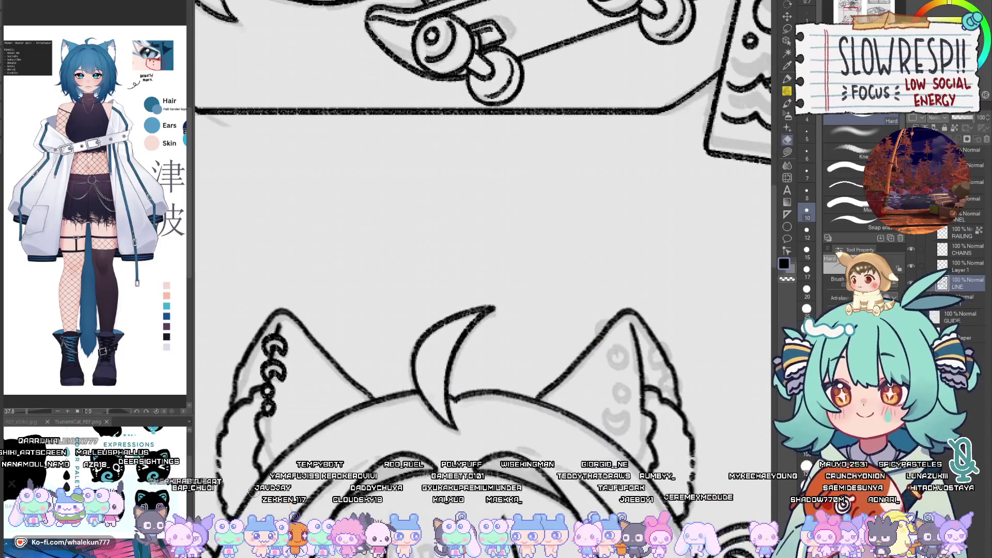
Step: Return to the soft pencil on Layer 1 and shift the view to the other ear
{"action": "left_click", "coordinate": [961, 266]}
{"action": "key", "text": "p"}
{"action": "left_click_drag", "start_coordinate": [632, 333], "coordinate": [564, 381]}
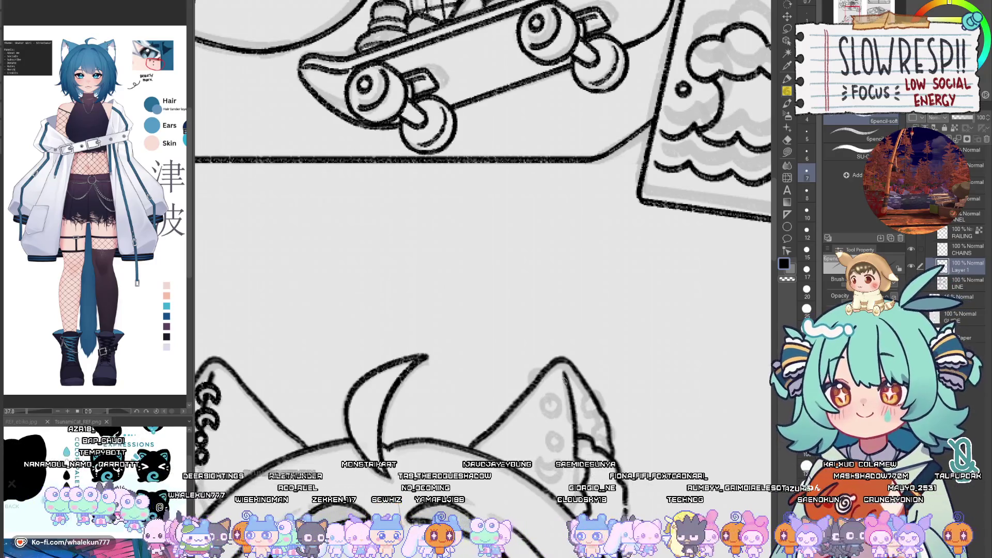
{"action": "scroll", "coordinate": [108, 218], "scroll_direction": "up", "scroll_amount": 6}
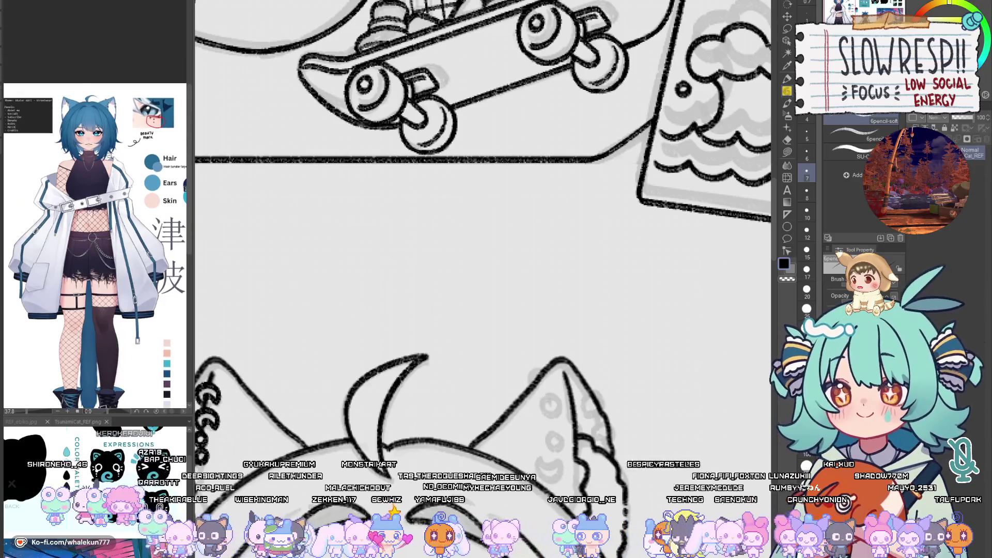
Step: Ink a round stud and a small circle on the right cat ear, undoing the crescent to redraw it
{"action": "scroll", "coordinate": [108, 218], "scroll_direction": "up", "scroll_amount": 2}
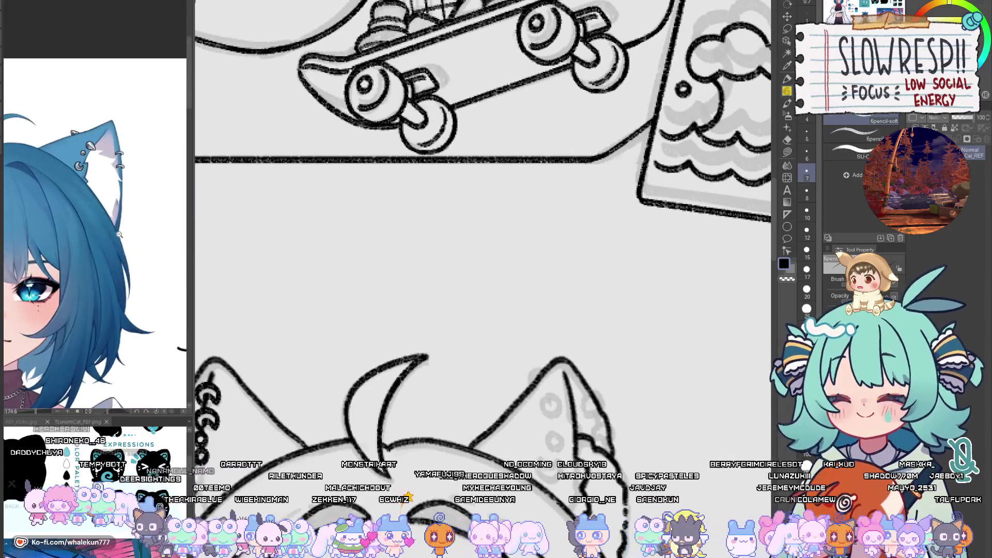
{"action": "scroll", "coordinate": [594, 387], "scroll_direction": "up", "scroll_amount": 3}
{"action": "scroll", "coordinate": [545, 342], "scroll_direction": "down", "scroll_amount": 3}
{"action": "mouse_move", "coordinate": [546, 333]}
{"action": "left_mouse_down"}
{"action": "mouse_move", "coordinate": [522, 353]}
{"action": "mouse_move", "coordinate": [556, 337]}
{"action": "left_mouse_up"}
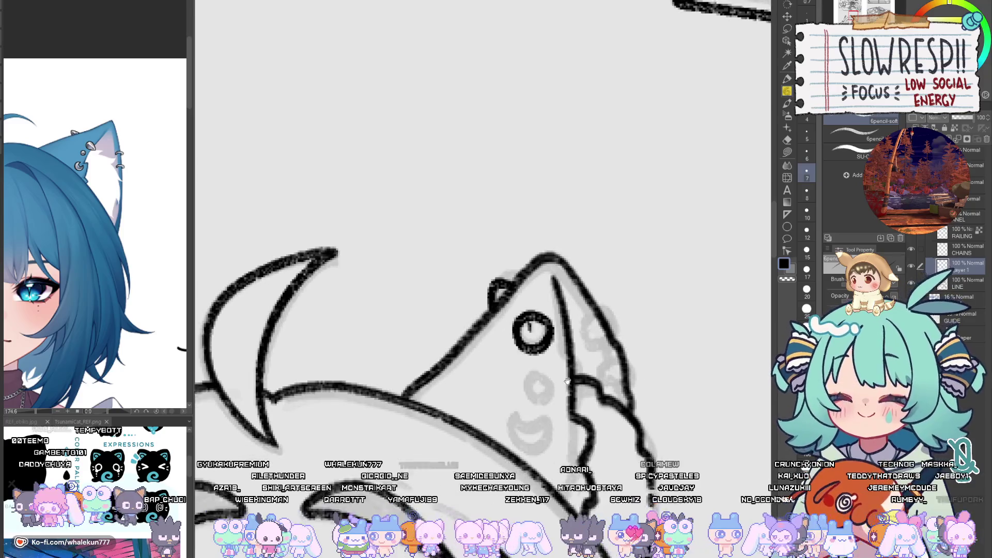
{"action": "scroll", "coordinate": [516, 321], "scroll_direction": "down", "scroll_amount": 1}
{"action": "scroll", "coordinate": [537, 328], "scroll_direction": "down", "scroll_amount": 2}
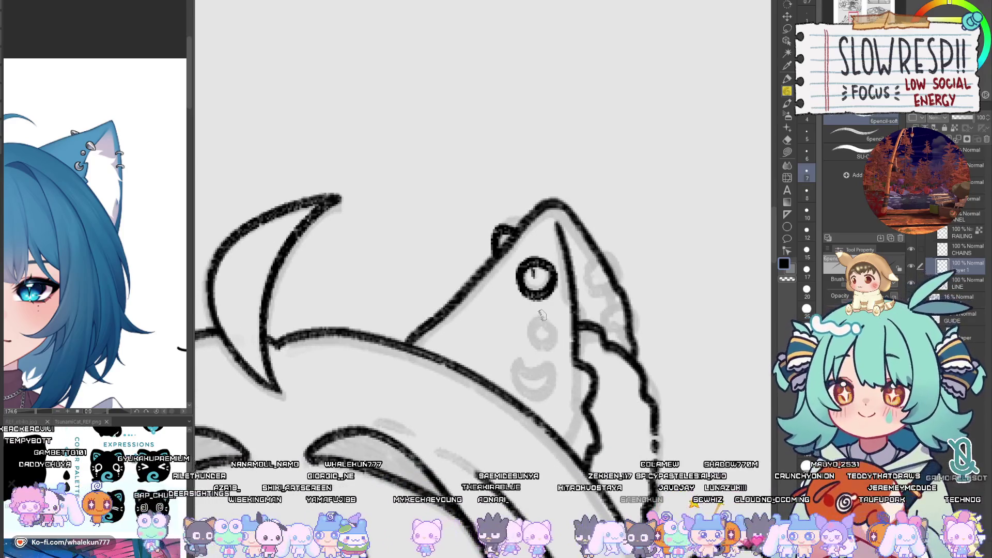
{"action": "mouse_move", "coordinate": [520, 309]}
{"action": "left_mouse_down"}
{"action": "mouse_move", "coordinate": [547, 376]}
{"action": "mouse_move", "coordinate": [557, 342]}
{"action": "mouse_move", "coordinate": [507, 356]}
{"action": "mouse_move", "coordinate": [558, 347]}
{"action": "left_mouse_up"}
{"action": "scroll", "coordinate": [526, 331], "scroll_direction": "down", "scroll_amount": 1}
{"action": "key", "text": "ctrl+z"}
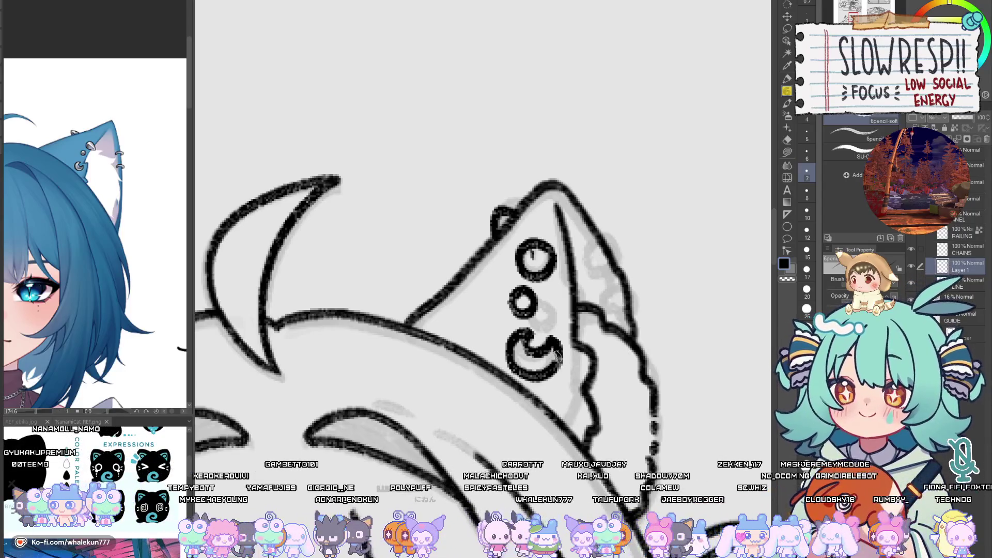
Step: Draw ring piercings along the right ear's outer edge, redoing the lower ring, then zoom out
{"action": "left_click_drag", "start_coordinate": [554, 369], "coordinate": [547, 371]}
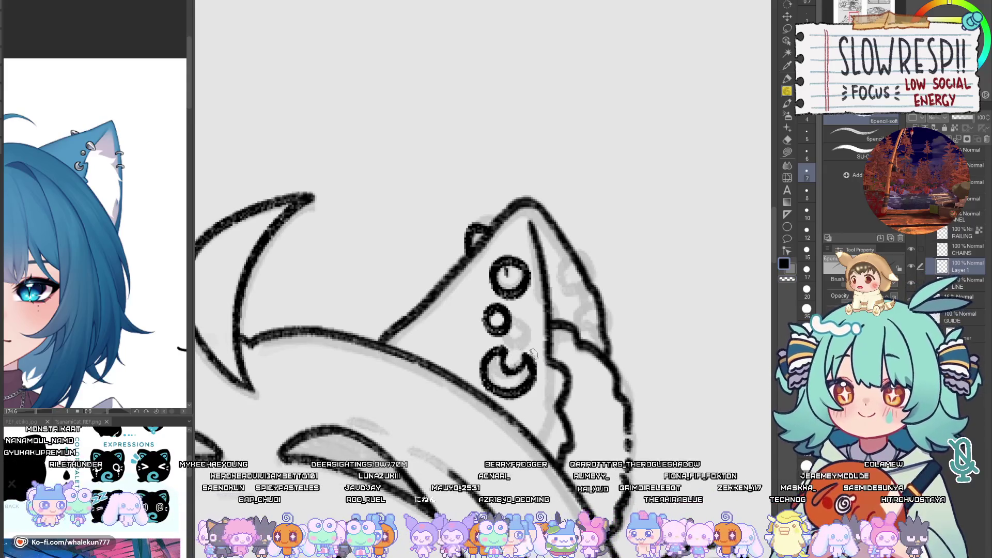
{"action": "left_click_drag", "start_coordinate": [539, 368], "coordinate": [511, 391]}
{"action": "mouse_move", "coordinate": [539, 307]}
{"action": "left_mouse_down"}
{"action": "mouse_move", "coordinate": [566, 279]}
{"action": "mouse_move", "coordinate": [570, 310]}
{"action": "left_mouse_up"}
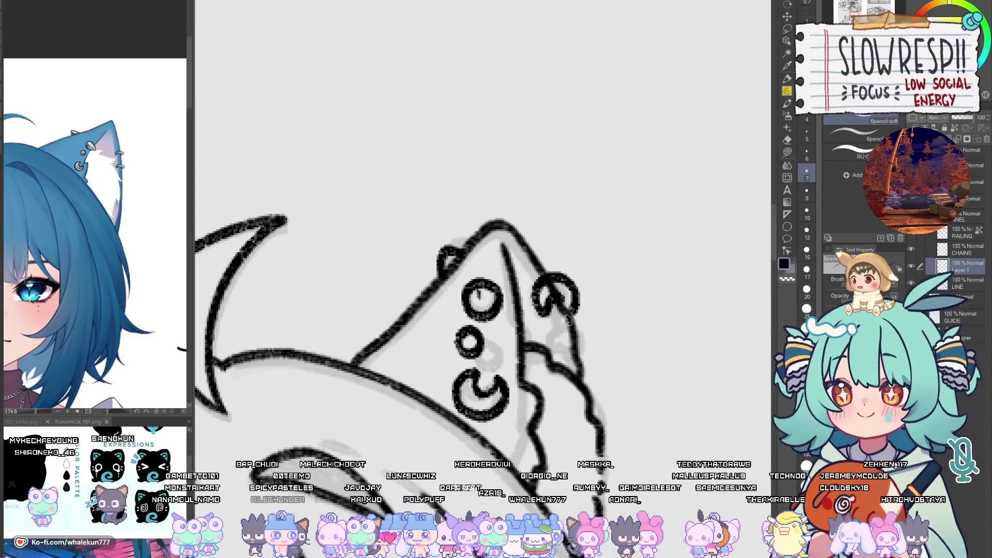
{"action": "mouse_move", "coordinate": [553, 328]}
{"action": "left_mouse_down"}
{"action": "mouse_move", "coordinate": [594, 323]}
{"action": "mouse_move", "coordinate": [565, 338]}
{"action": "left_mouse_up"}
{"action": "key", "text": "ctrl+z"}
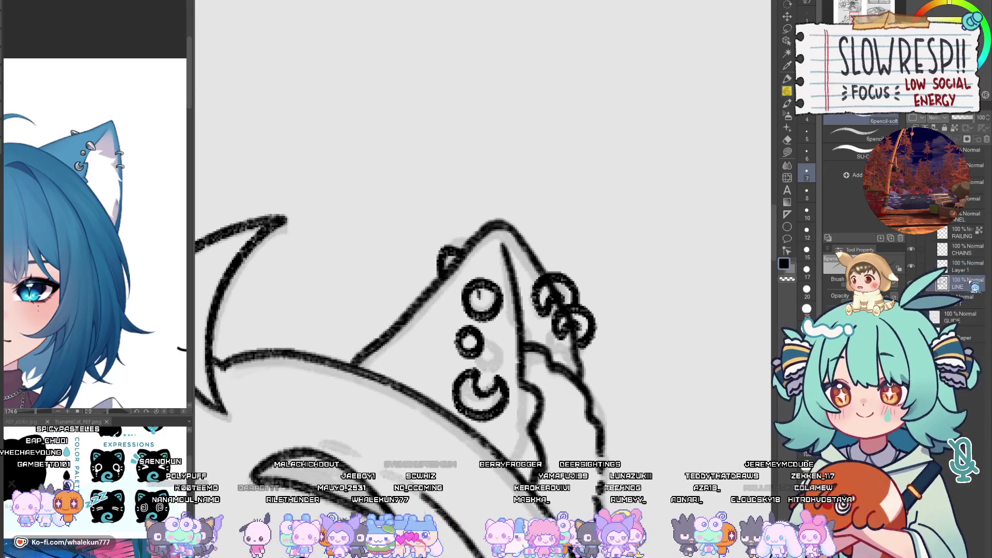
{"action": "key", "text": "e"}
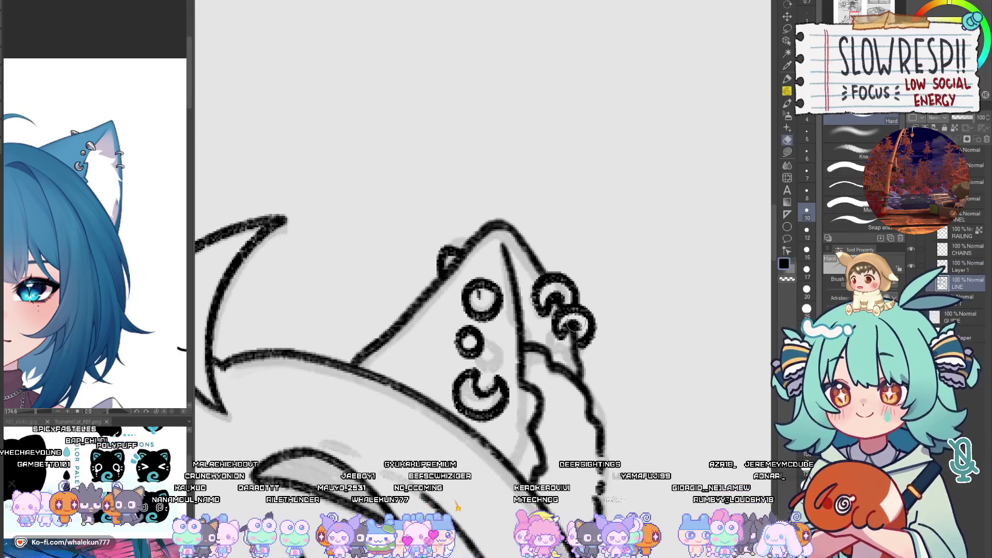
{"action": "left_click_drag", "start_coordinate": [599, 310], "coordinate": [588, 257]}
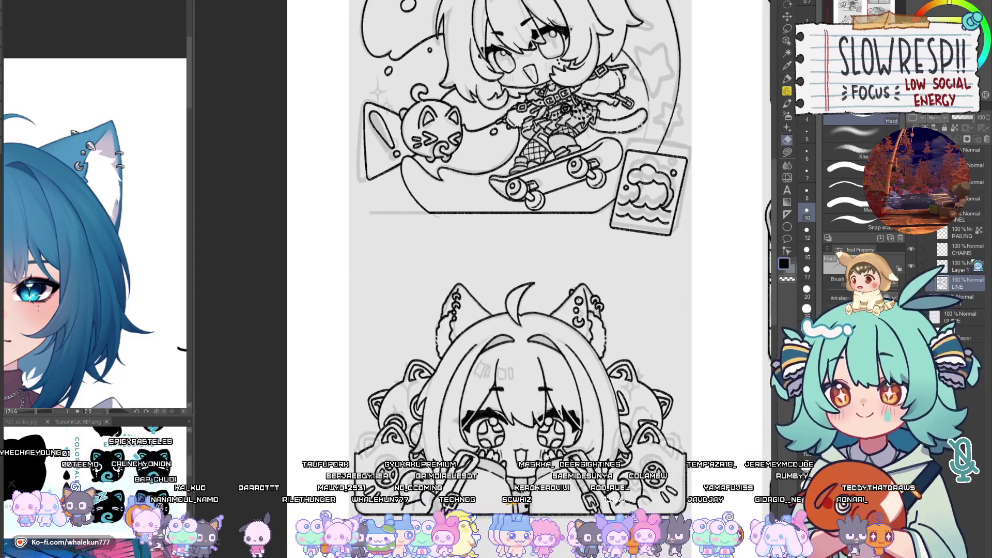
Step: Bring the lower panels into view, flip the canvas horizontally and back, and select the CHAINS layer
{"action": "left_click_drag", "start_coordinate": [604, 495], "coordinate": [527, 433]}
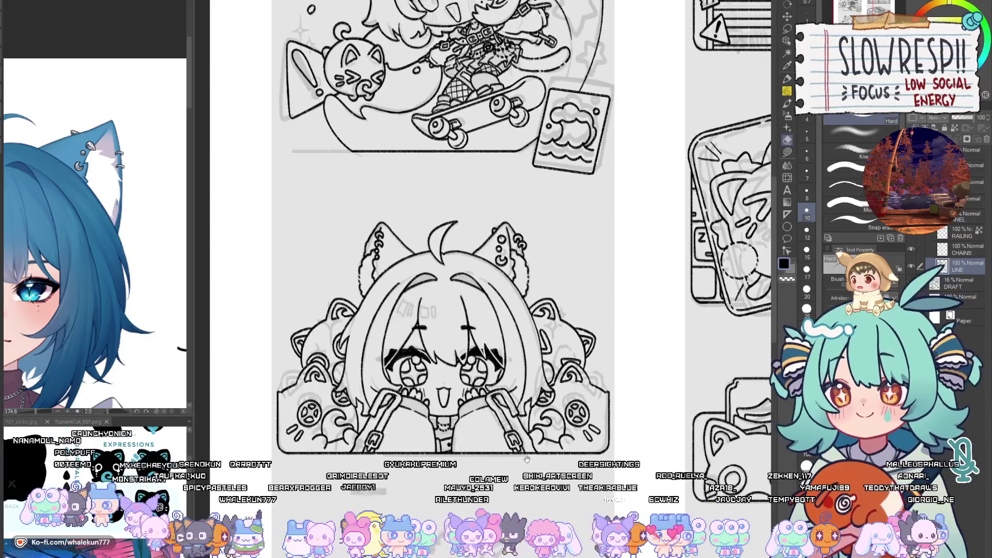
{"action": "scroll", "coordinate": [104, 331], "scroll_direction": "down", "scroll_amount": 5}
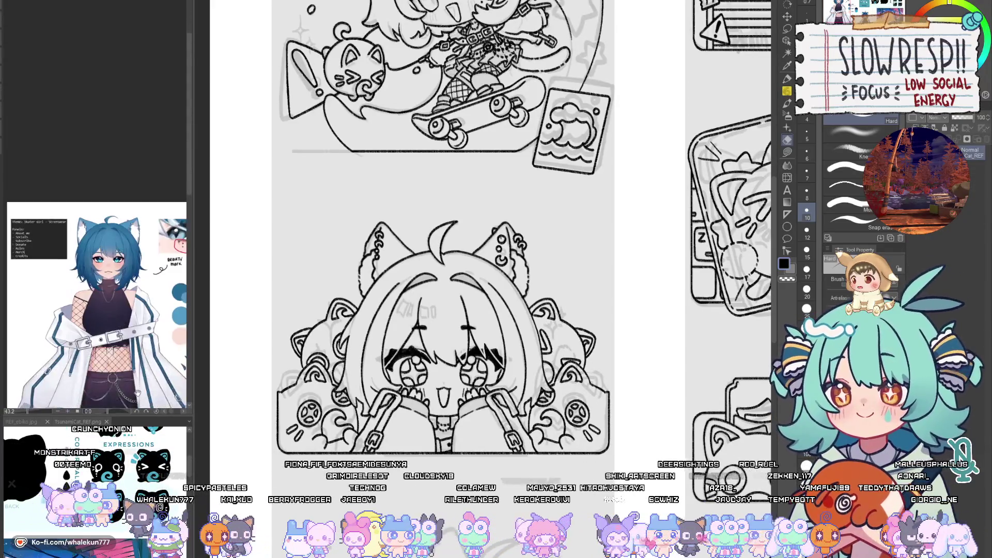
{"action": "scroll", "coordinate": [123, 345], "scroll_direction": "up", "scroll_amount": 2}
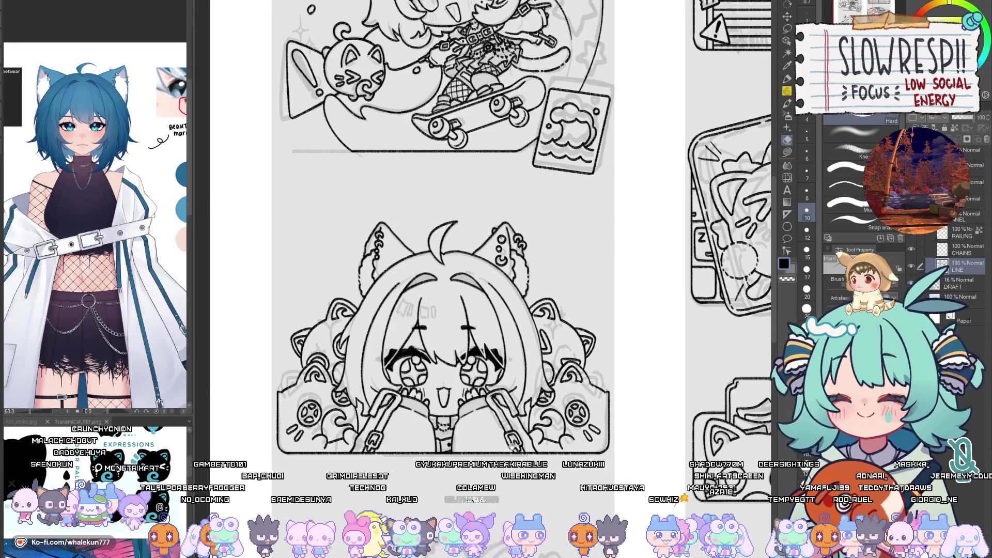
{"action": "scroll", "coordinate": [520, 453], "scroll_direction": "down", "scroll_amount": 5}
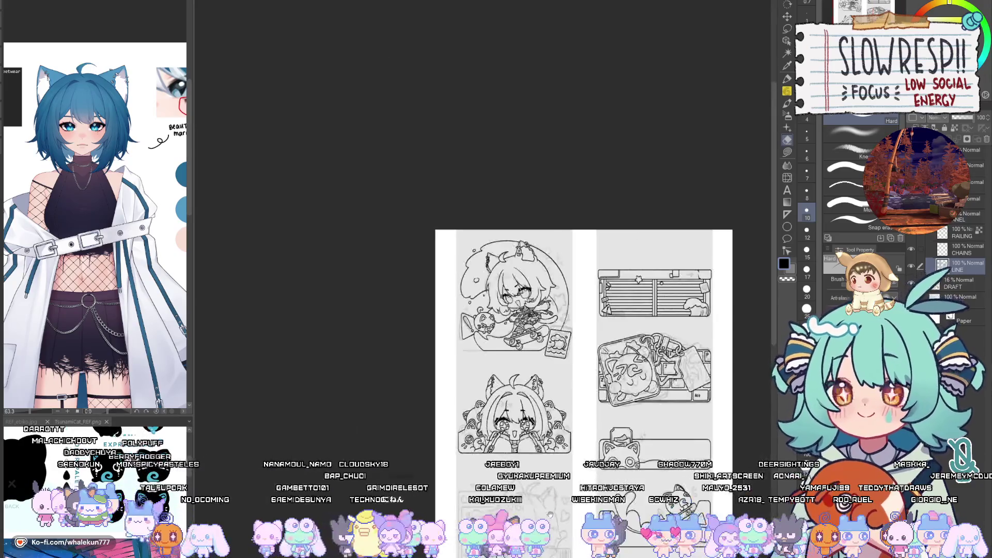
{"action": "key", "text": "p"}
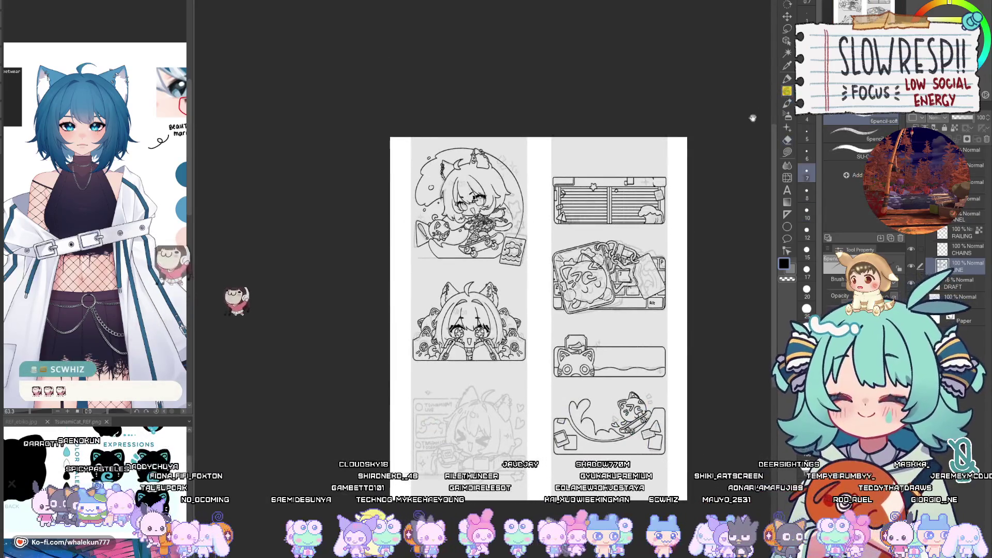
{"action": "key", "text": "h"}
{"action": "key", "text": "h"}
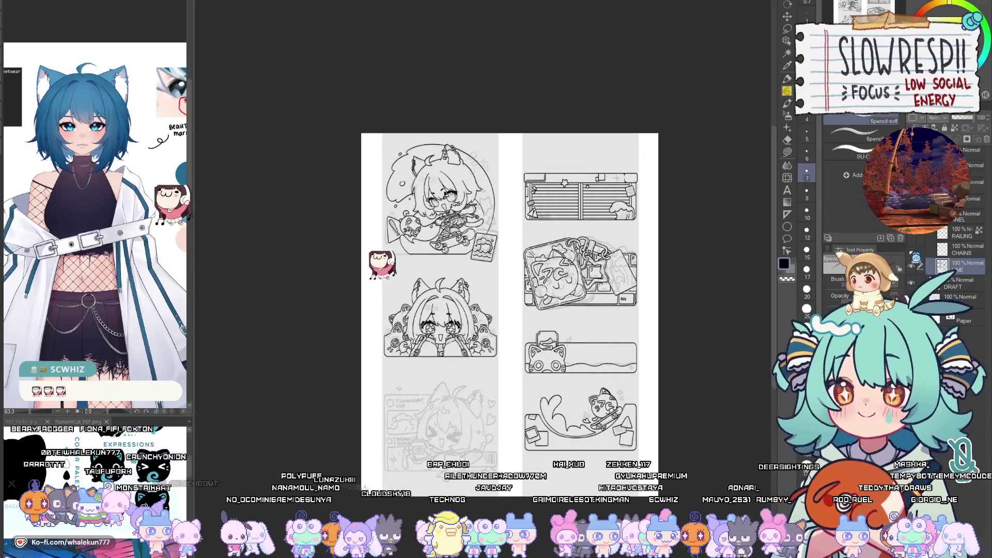
{"action": "left_click", "coordinate": [937, 250]}
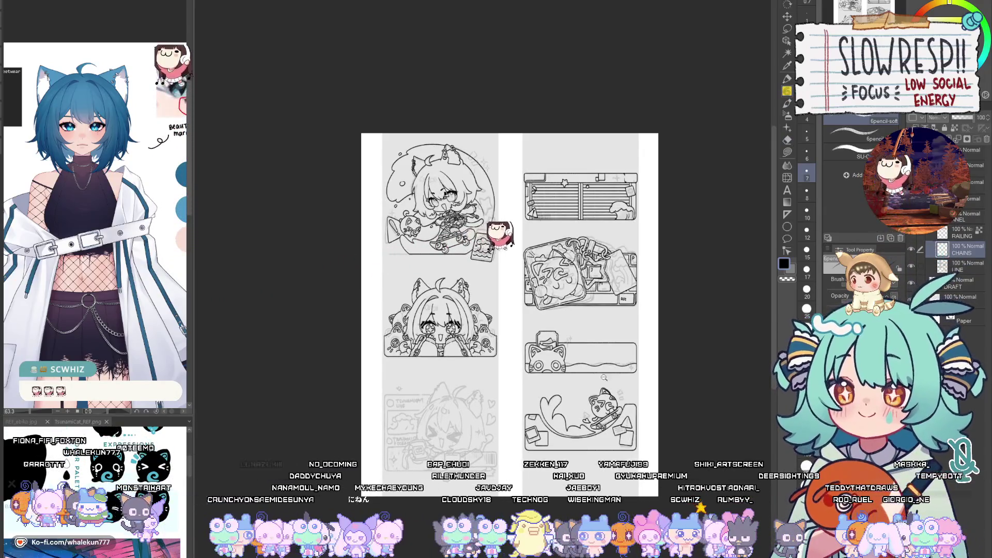
{"action": "key", "text": "ctrl+equal"}
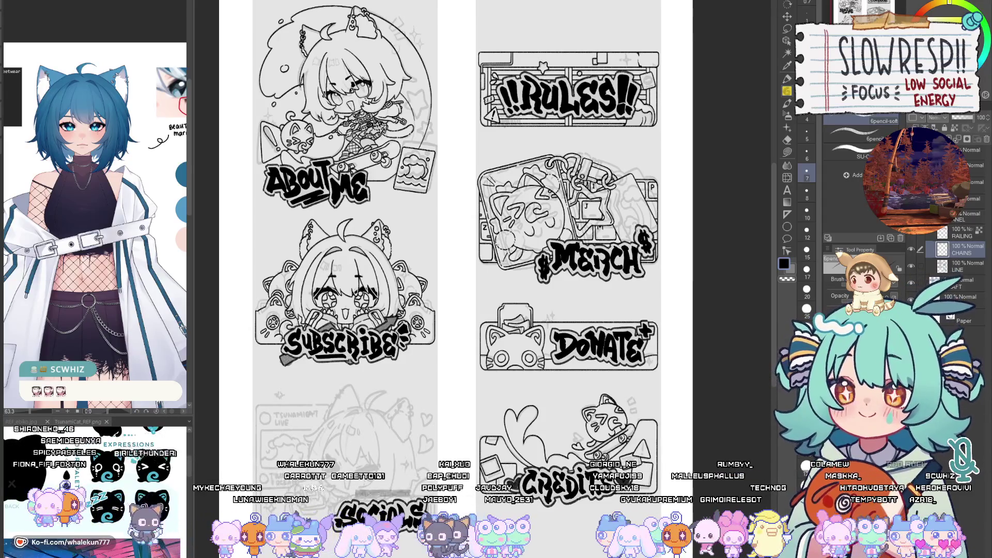
{"action": "mouse_move", "coordinate": [569, 389]}
{"action": "left_mouse_down"}
{"action": "mouse_move", "coordinate": [583, 417]}
{"action": "mouse_move", "coordinate": [599, 372]}
{"action": "mouse_move", "coordinate": [612, 393]}
{"action": "left_mouse_up"}
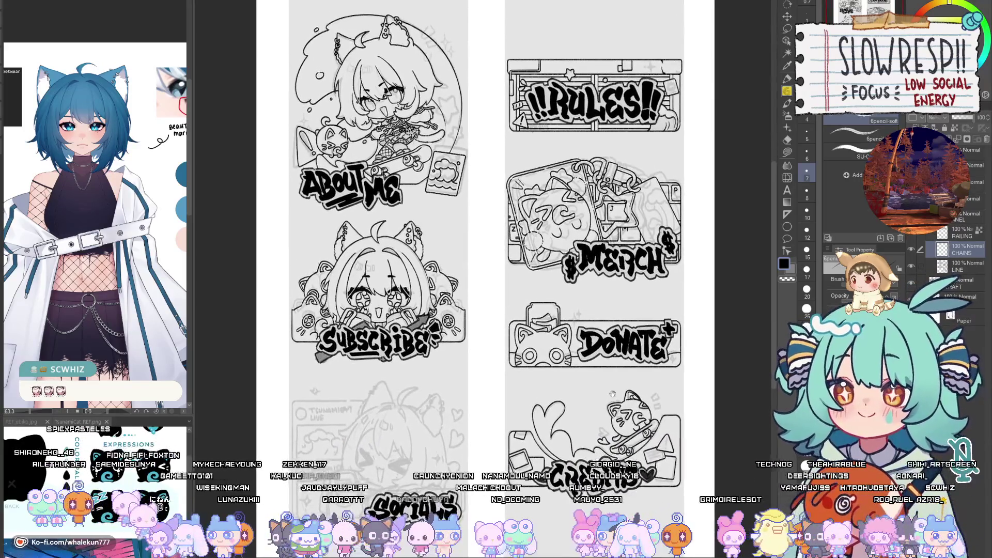
{"action": "left_click", "coordinate": [914, 286]}
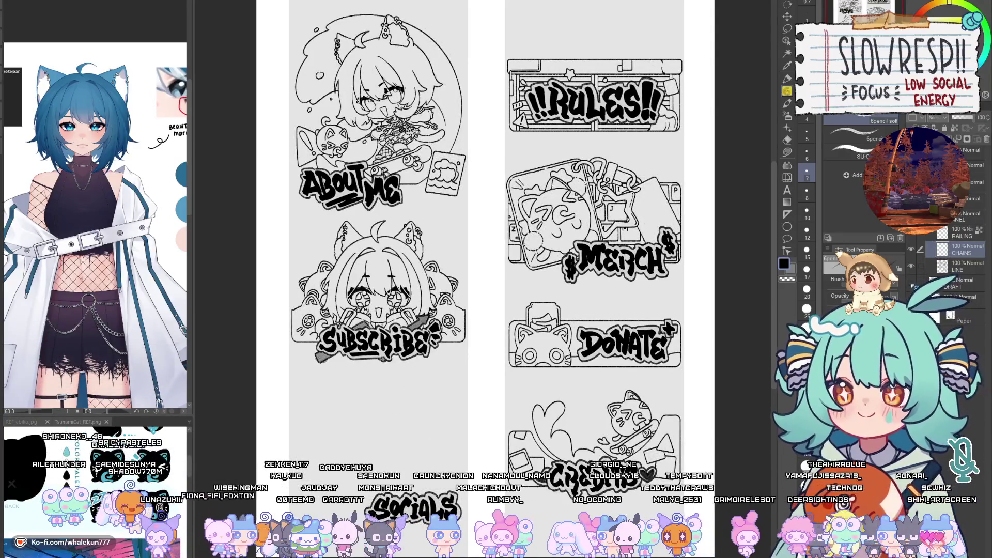
{"action": "left_click", "coordinate": [910, 283]}
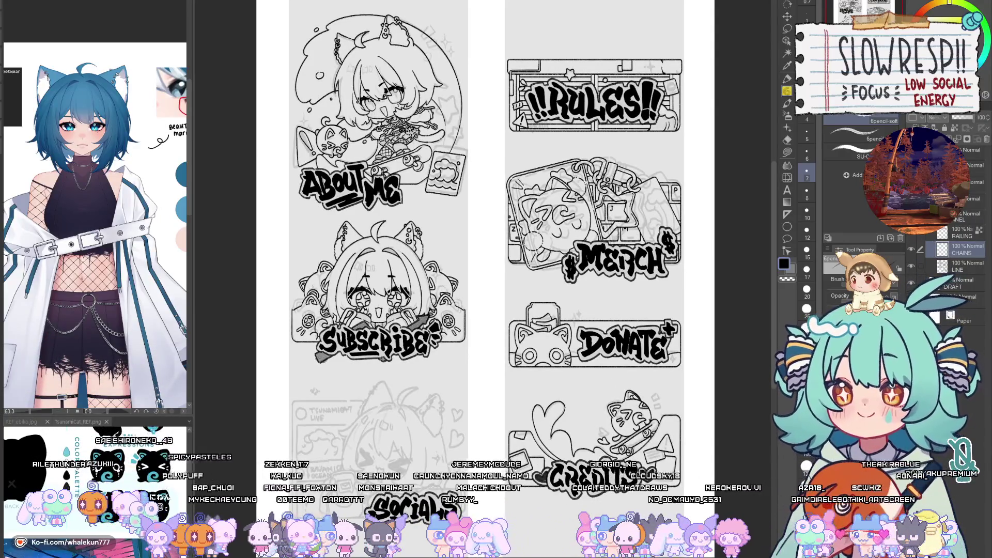
{"action": "left_click", "coordinate": [911, 298]}
{"action": "left_click", "coordinate": [911, 284]}
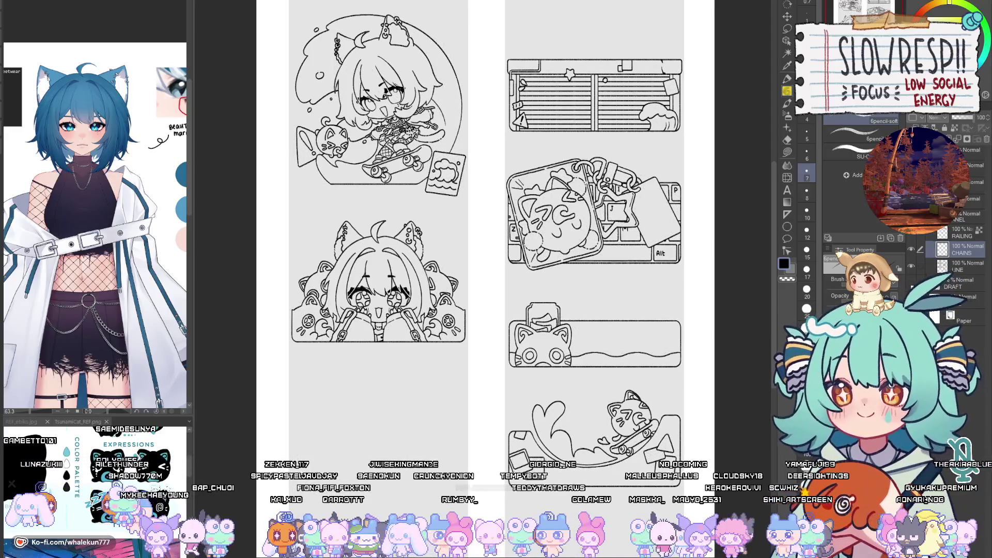
{"action": "left_click", "coordinate": [911, 283]}
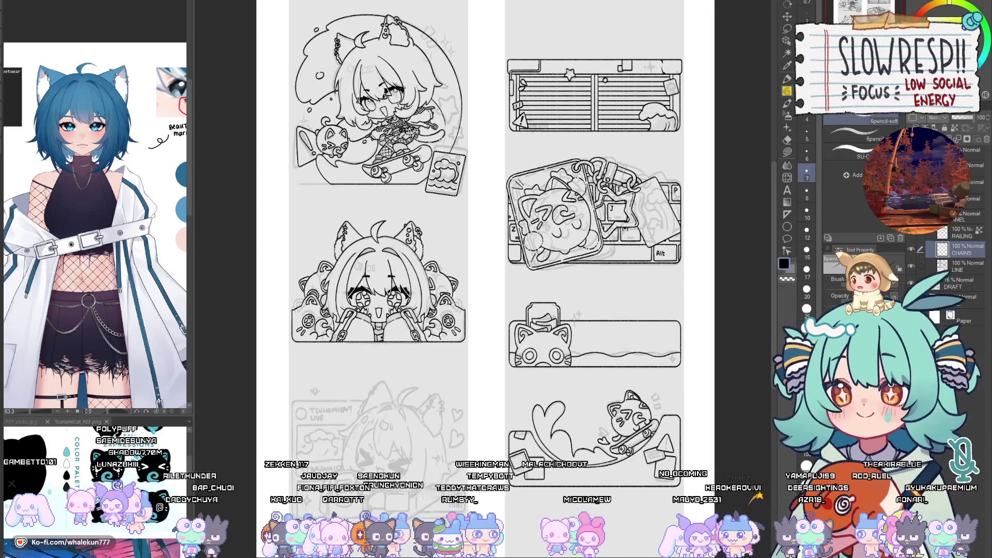
{"action": "left_click", "coordinate": [911, 299]}
{"action": "key", "text": "h"}
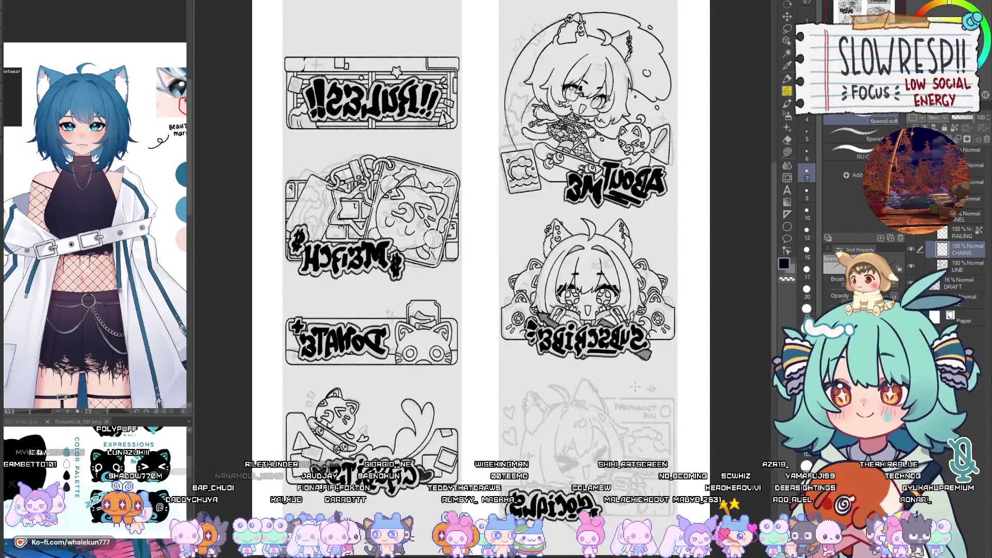
{"action": "key", "text": "h"}
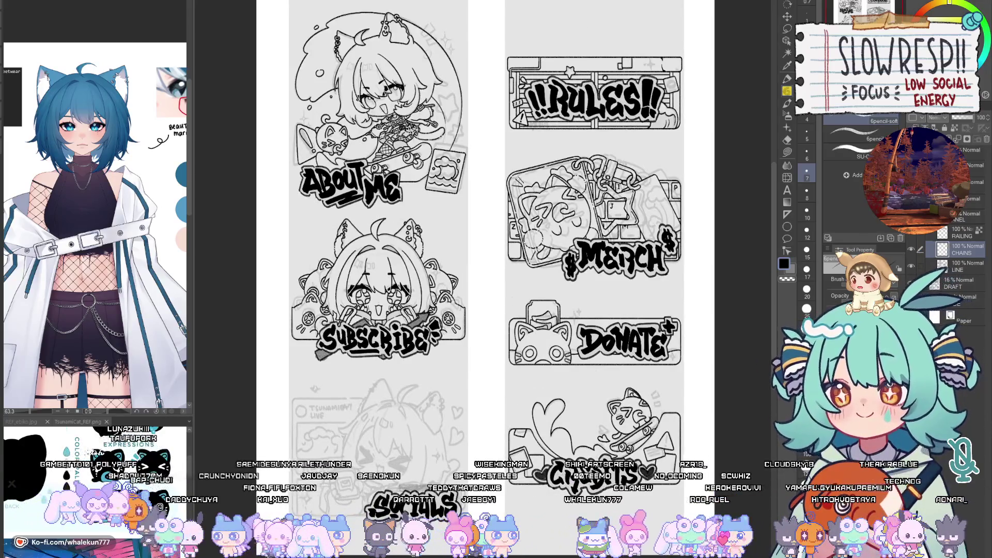